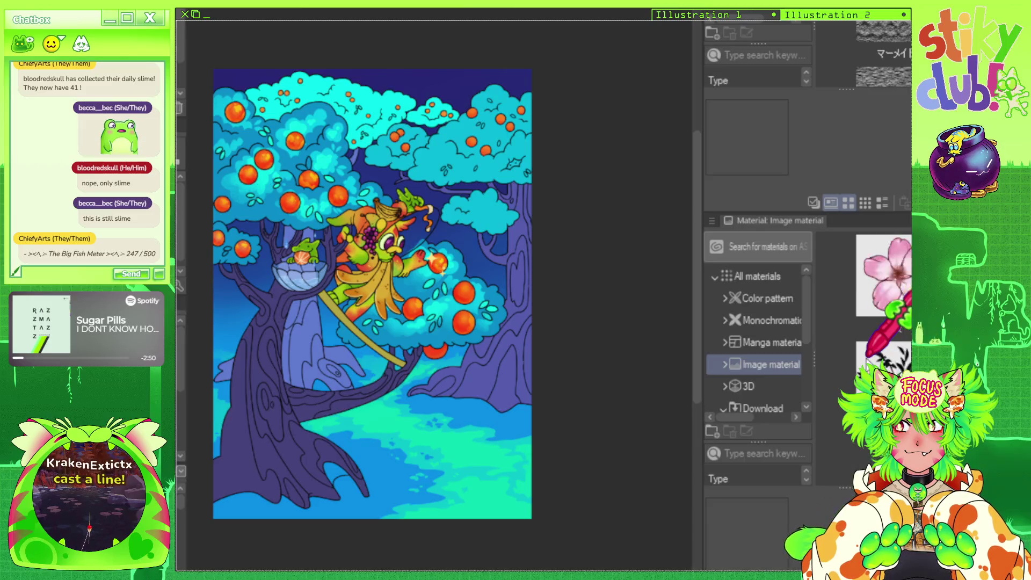
# Choose the fire image material from the material palette.
pyautogui.scroll(-2, 870, 355)
pyautogui.click(881, 284)
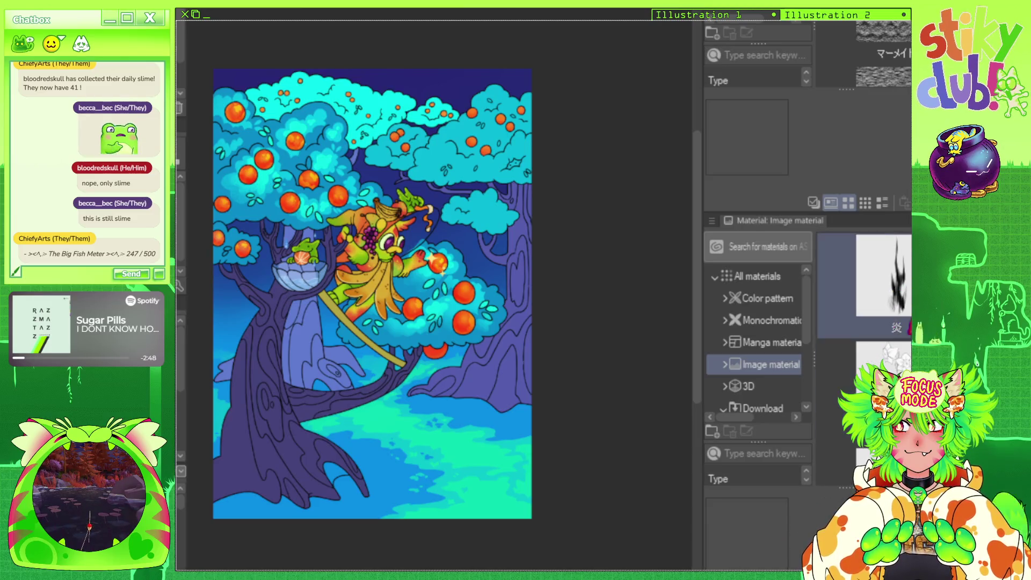
pyautogui.scroll(-2, 905, 351)
pyautogui.scroll(-2, 905, 353)
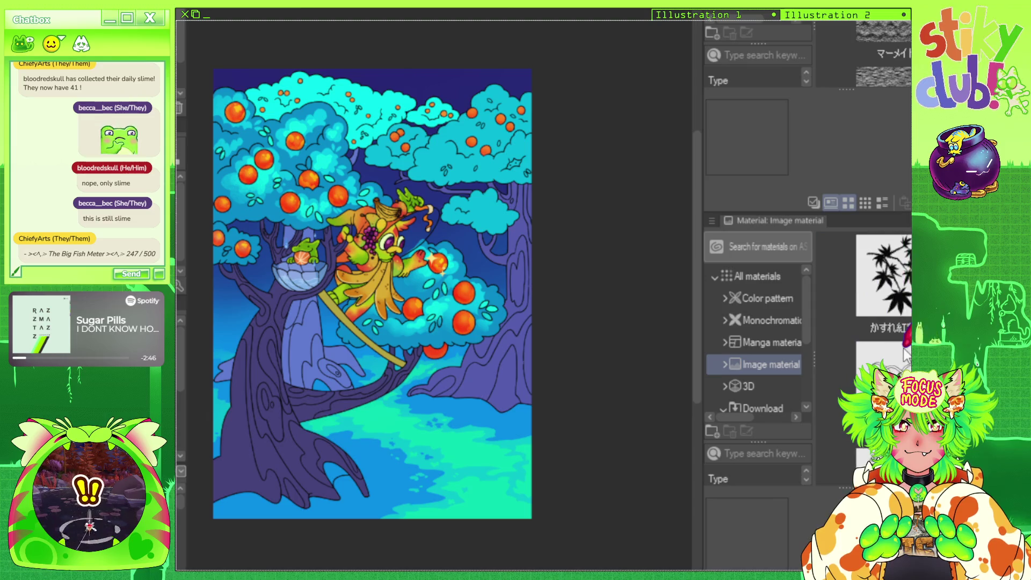
pyautogui.scroll(-2, 906, 352)
pyautogui.scroll(-2, 907, 343)
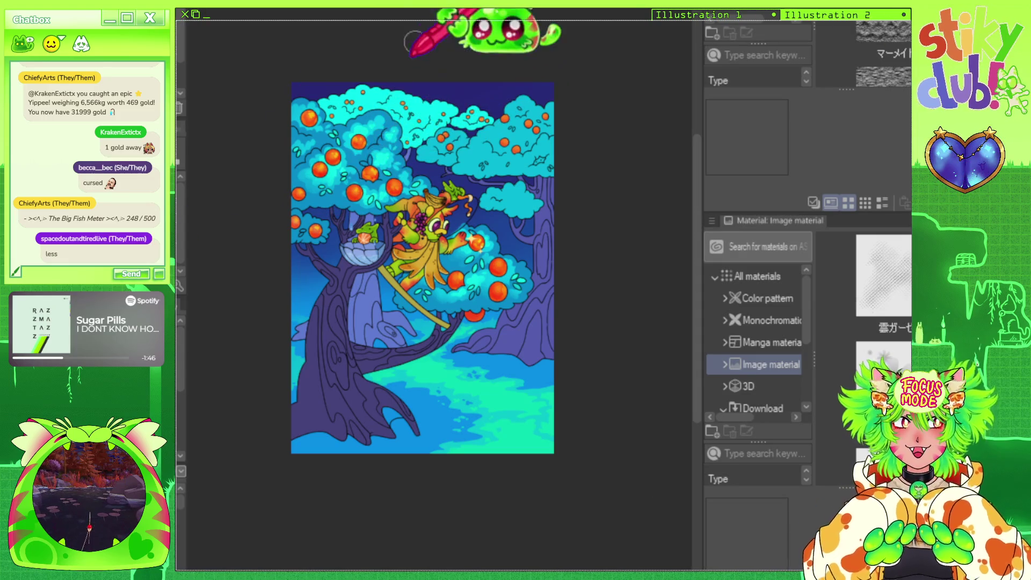
pyautogui.scroll(-1, 459, 65)
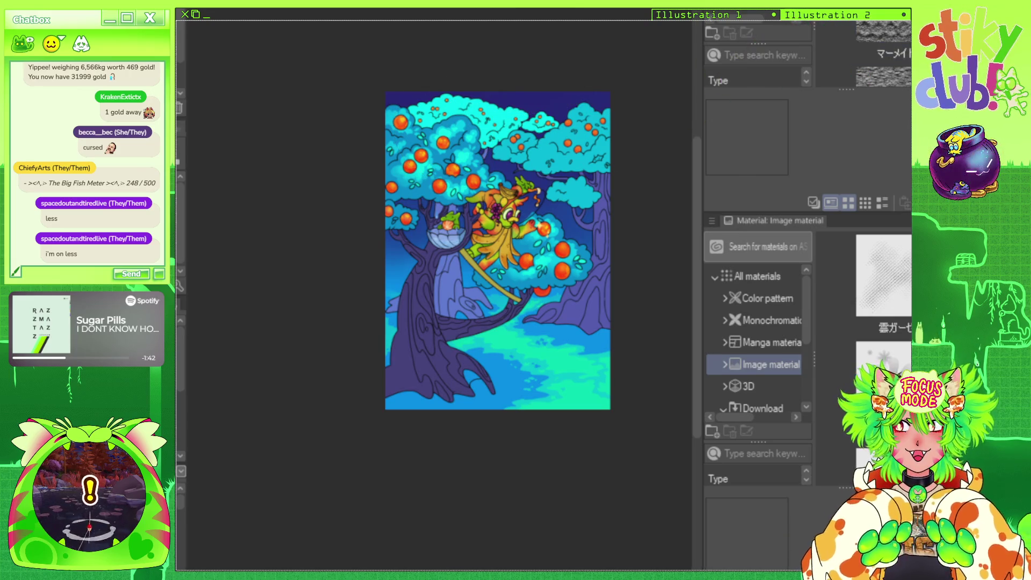
# Hide the side palettes so the canvas fills the window, and zoom out to the whole illustration.
pyautogui.press('Tab')
pyautogui.scroll(1, 800, 150)
pyautogui.scroll(2, 800, 150)
pyautogui.scroll(-2, 713, 184)
pyautogui.scroll(1, 713, 183)
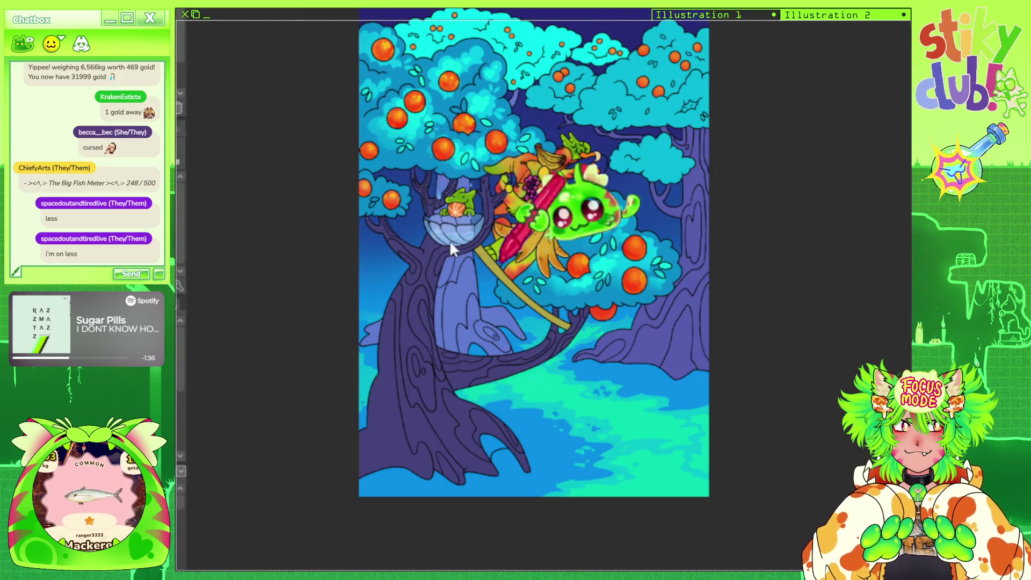
pyautogui.scroll(-1, 277, 173)
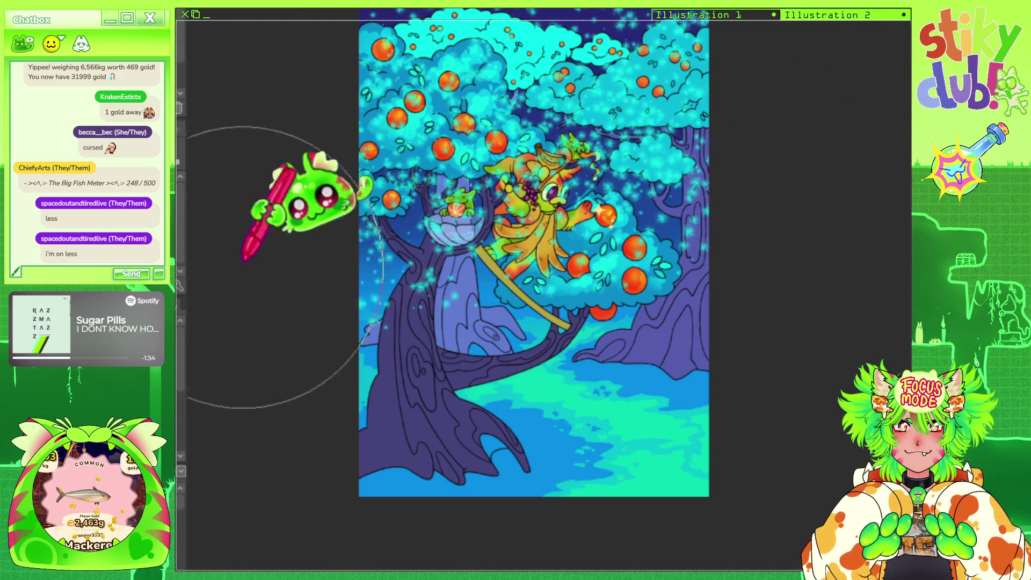
pyautogui.scroll(-2, 682, 333)
pyautogui.scroll(1, 636, 327)
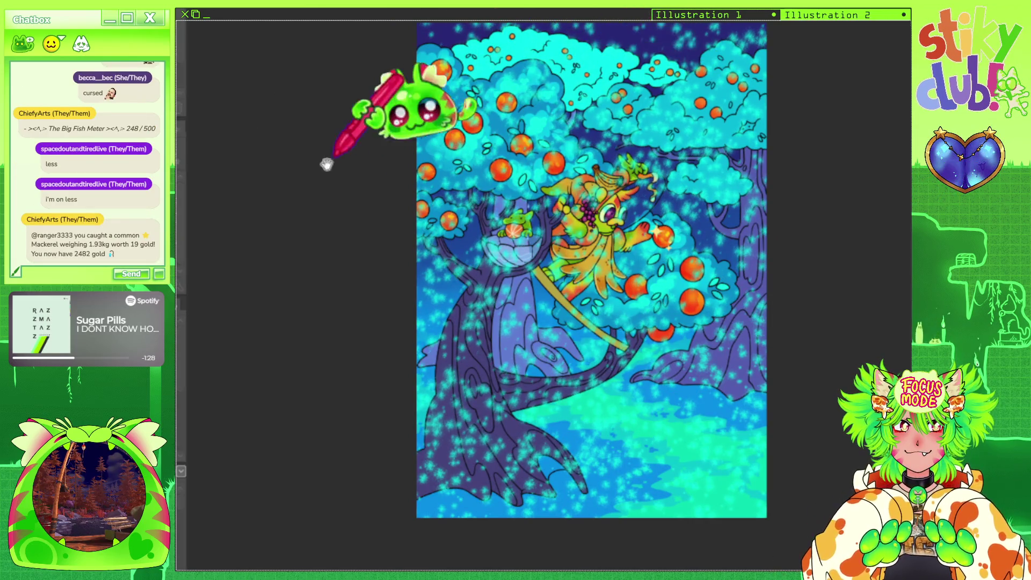
pyautogui.scroll(-1, 539, 224)
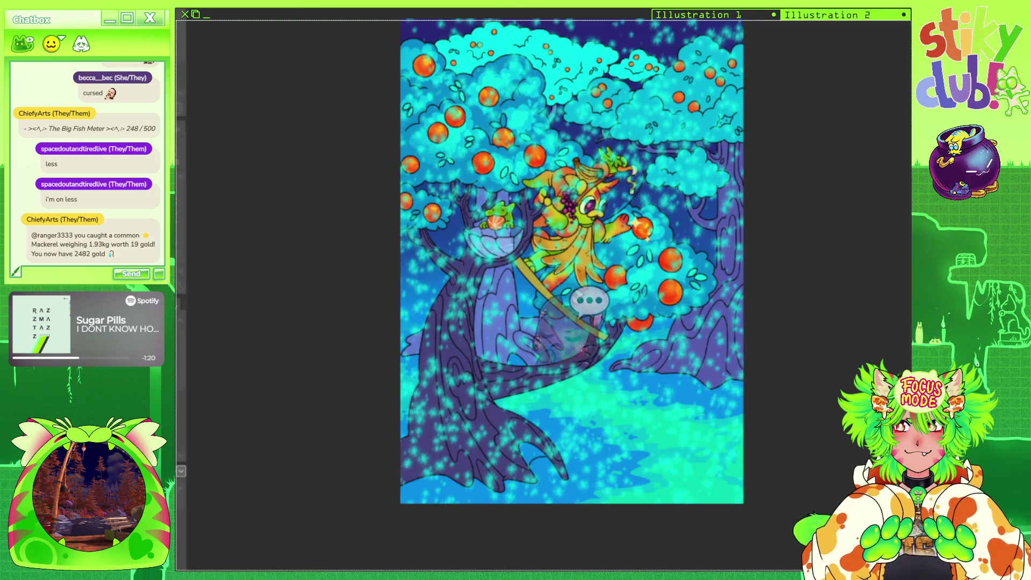
pyautogui.hotkey('ctrl', '-')
pyautogui.scroll(1, 646, 242)
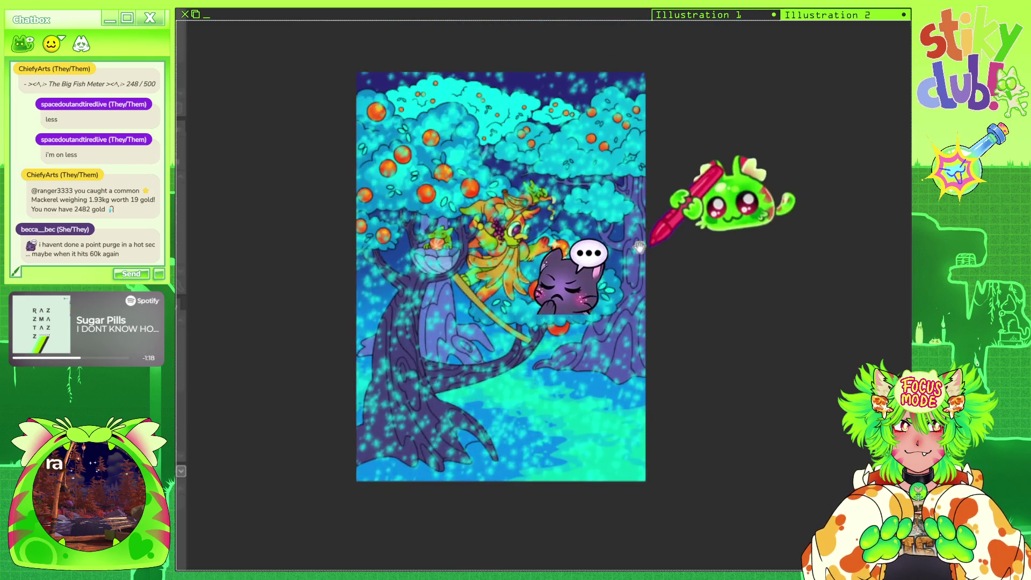
pyautogui.scroll(1, 646, 243)
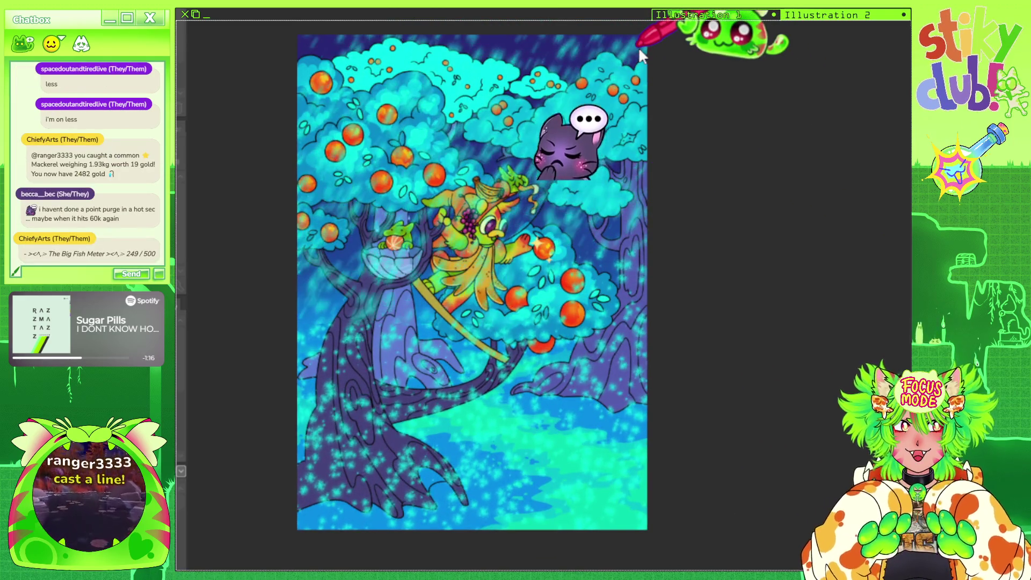
pyautogui.scroll(-1, 611, 330)
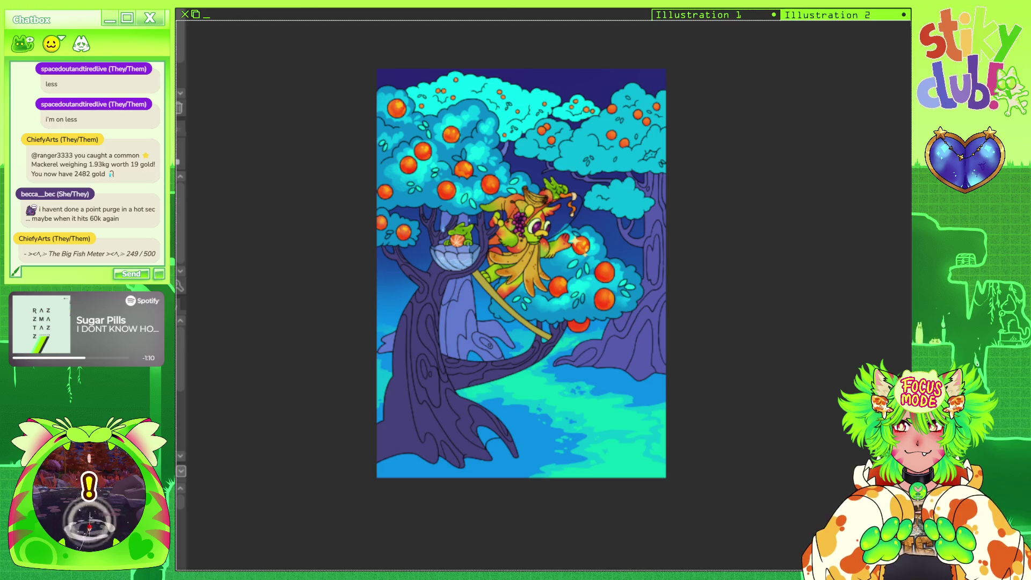
pyautogui.scroll(1, 390, 181)
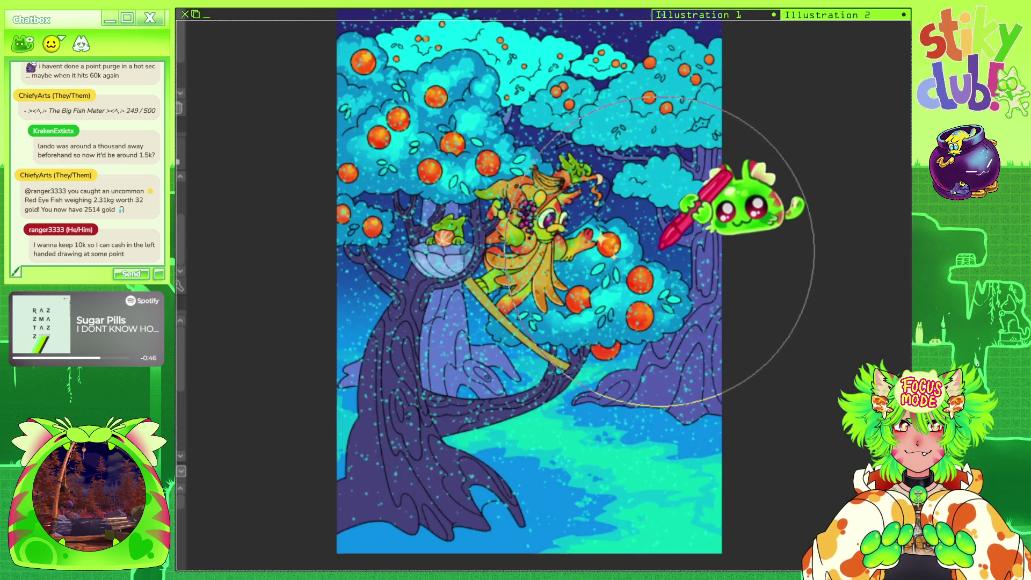
pyautogui.scroll(3, 550, 269)
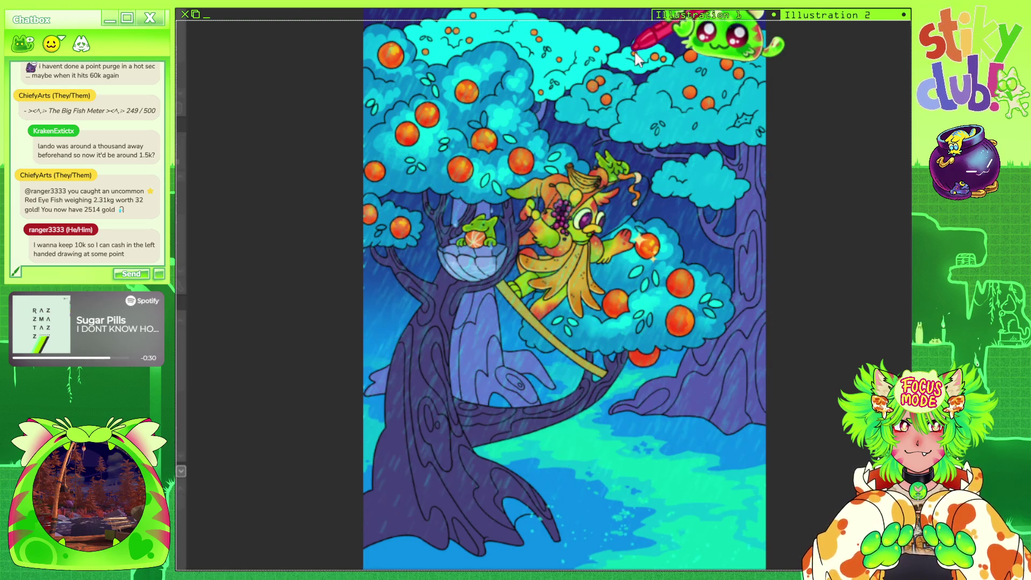
pyautogui.scroll(-2, 639, 64)
pyautogui.scroll(3, 642, 48)
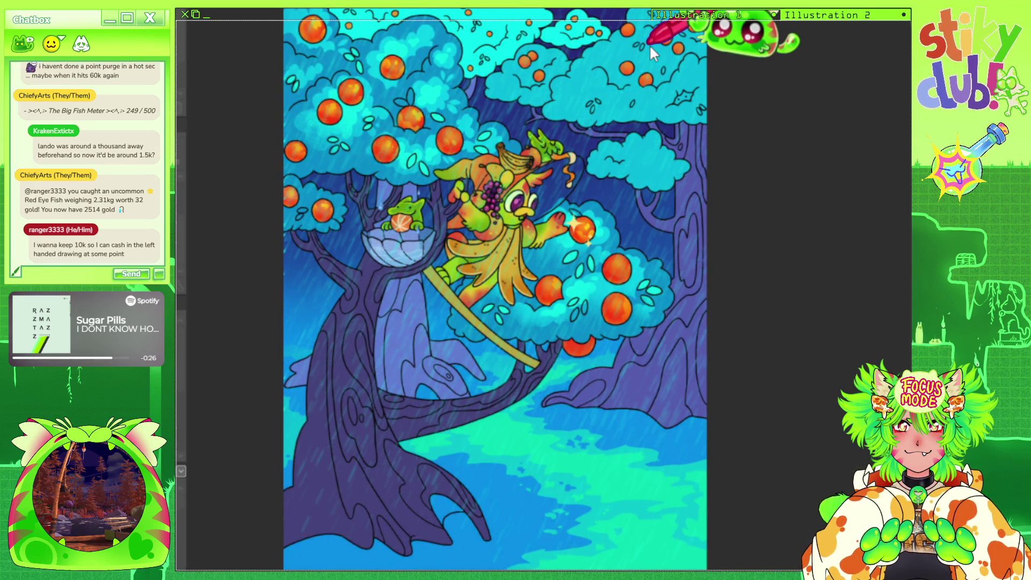
pyautogui.scroll(-2, 671, 269)
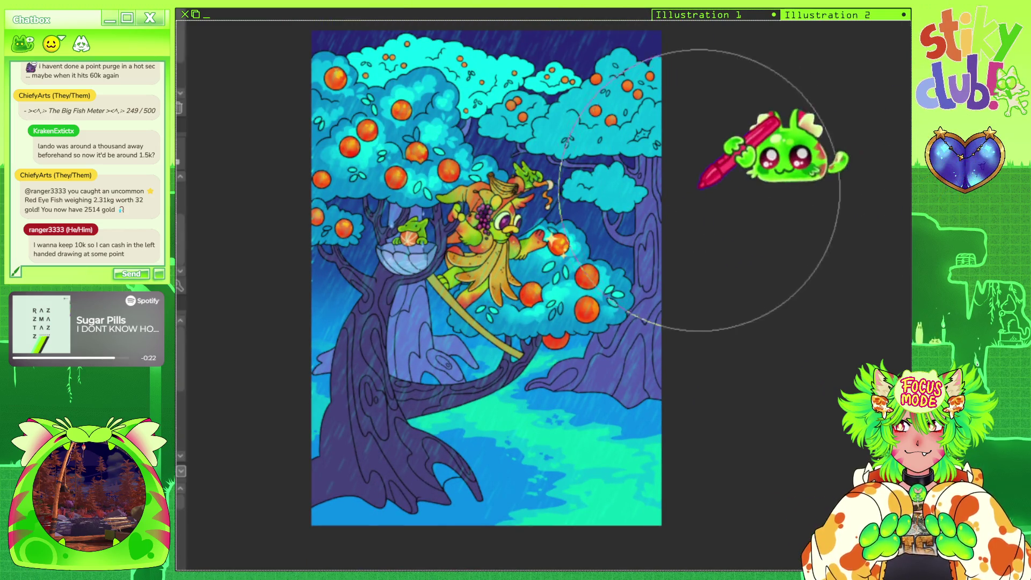
pyautogui.scroll(2, 487, 217)
pyautogui.scroll(1, 486, 225)
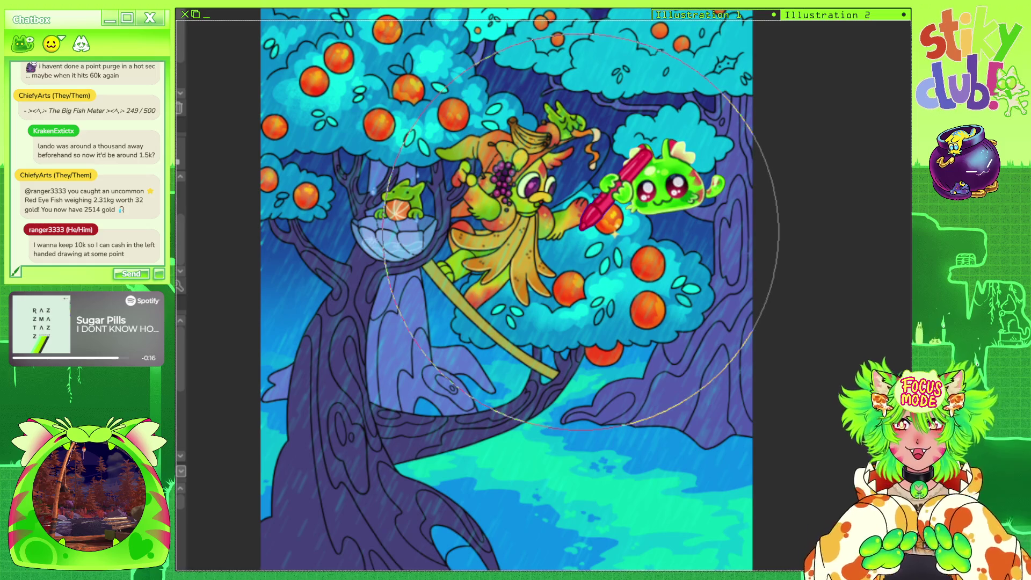
pyautogui.scroll(-1, 582, 232)
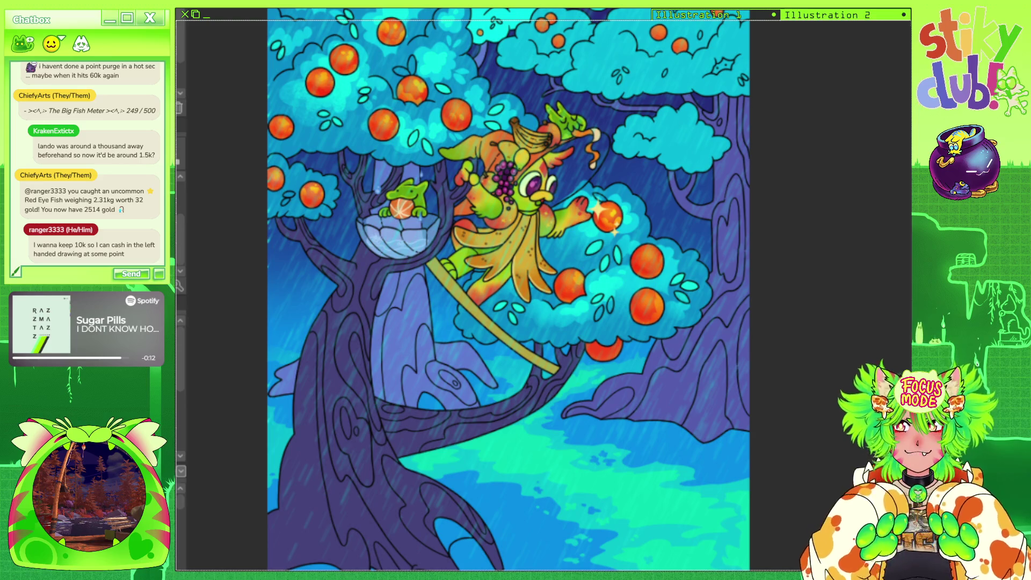
pyautogui.scroll(-3, 851, 80)
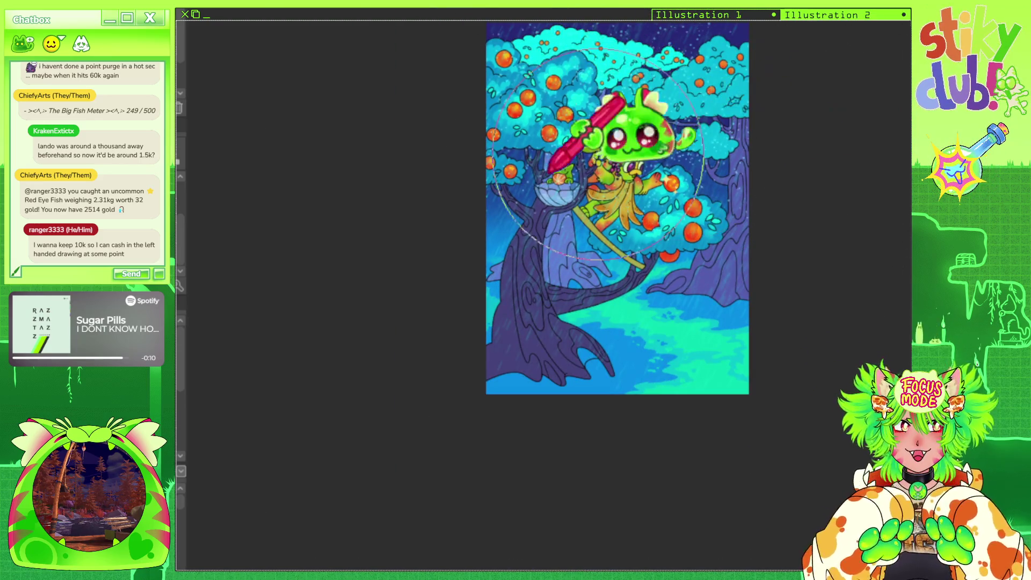
pyautogui.scroll(-2, 792, 279)
pyautogui.scroll(3, 752, 161)
pyautogui.scroll(-1, 564, 193)
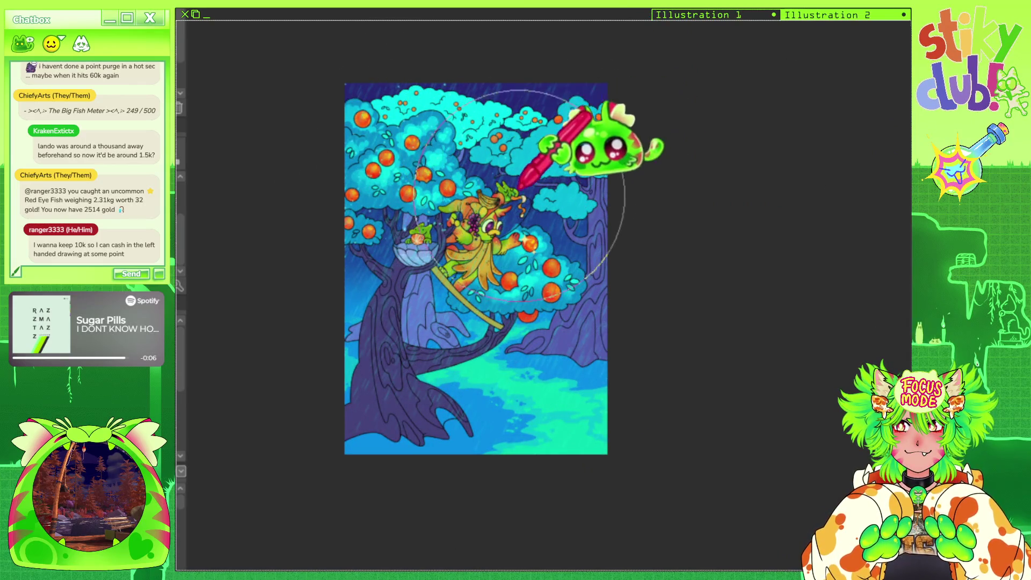
pyautogui.scroll(2, 398, 247)
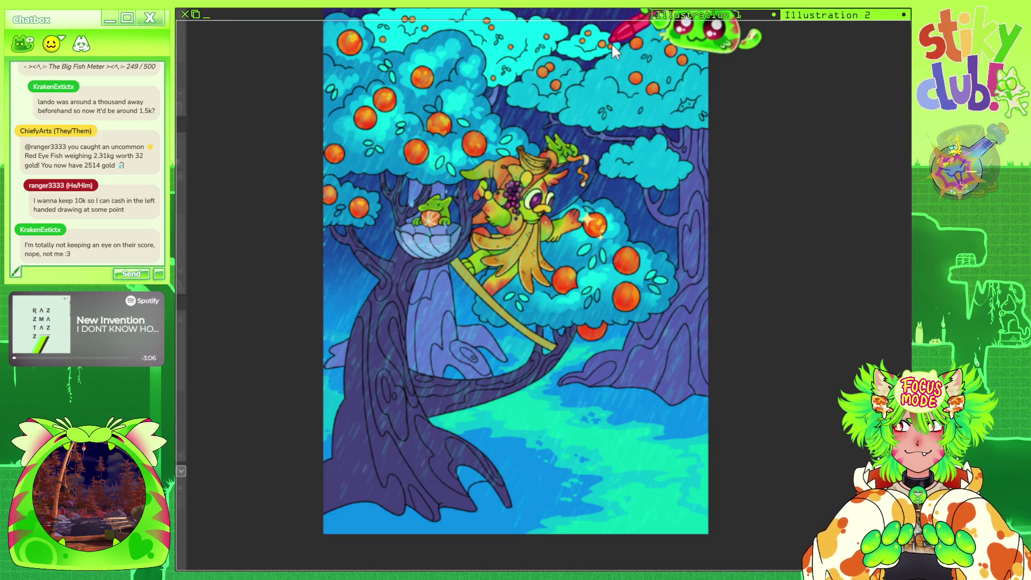
pyautogui.scroll(-2, 374, 282)
pyautogui.scroll(2, 712, 206)
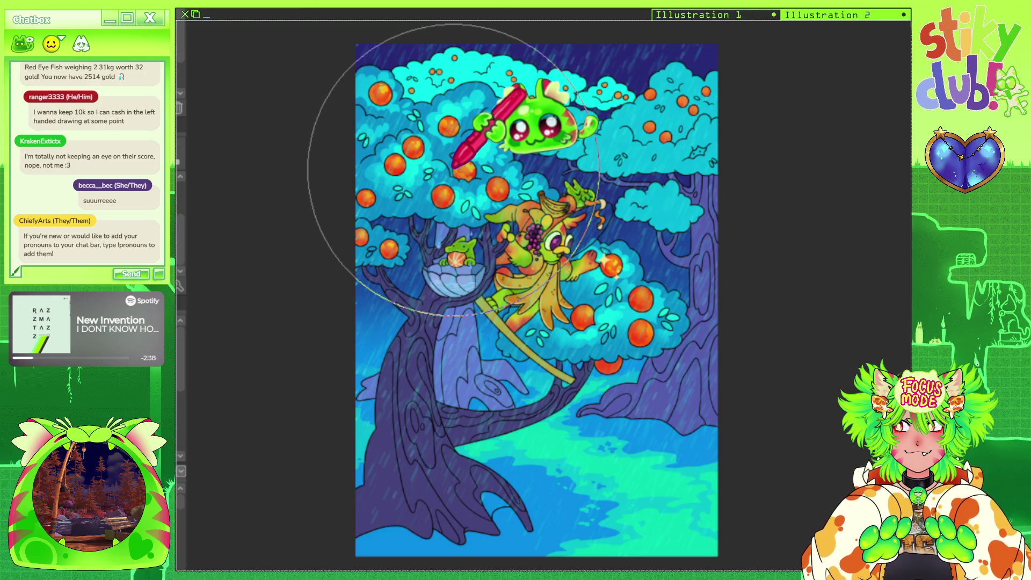
pyautogui.scroll(1, 352, 211)
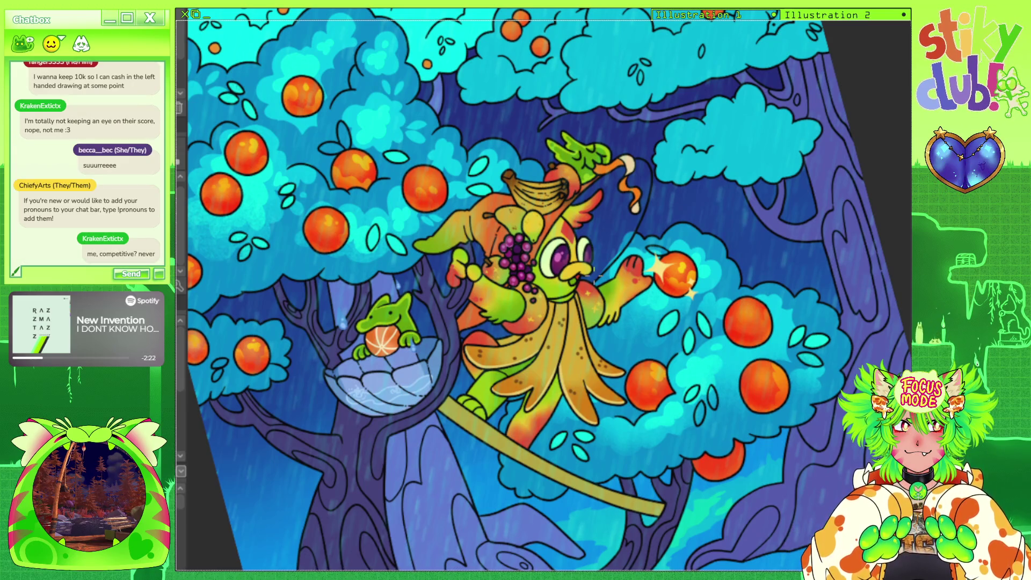
pyautogui.hotkey('ctrl', '-')
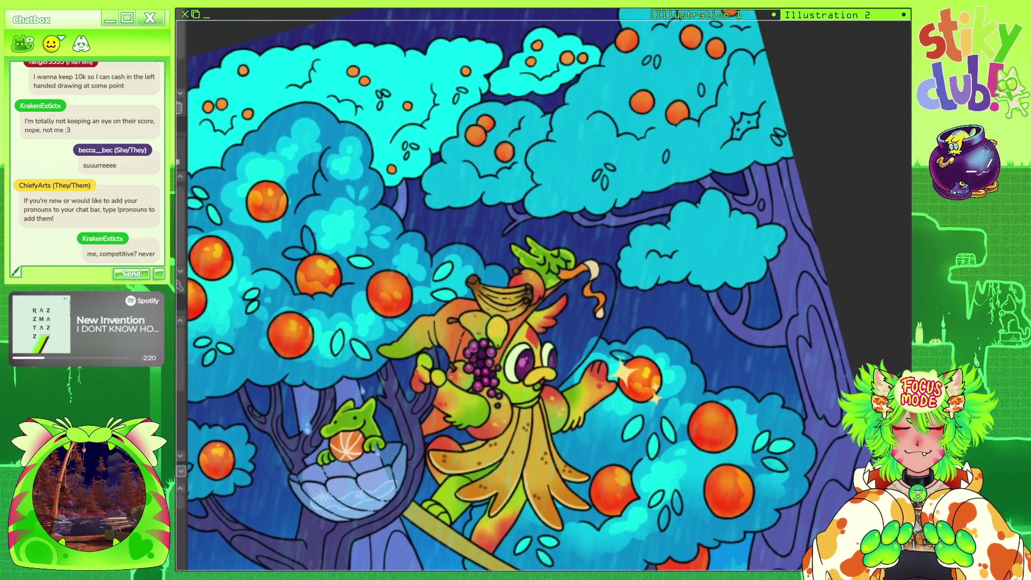
pyautogui.hotkey('ctrl', '+')
pyautogui.hotkey('ctrl', '+')
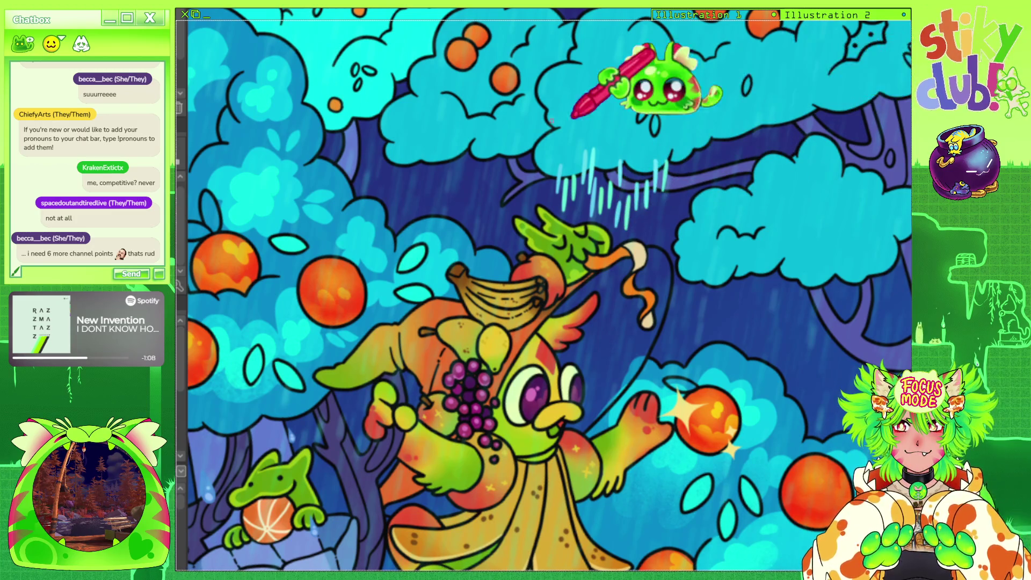
pyautogui.scroll(1, 538, 110)
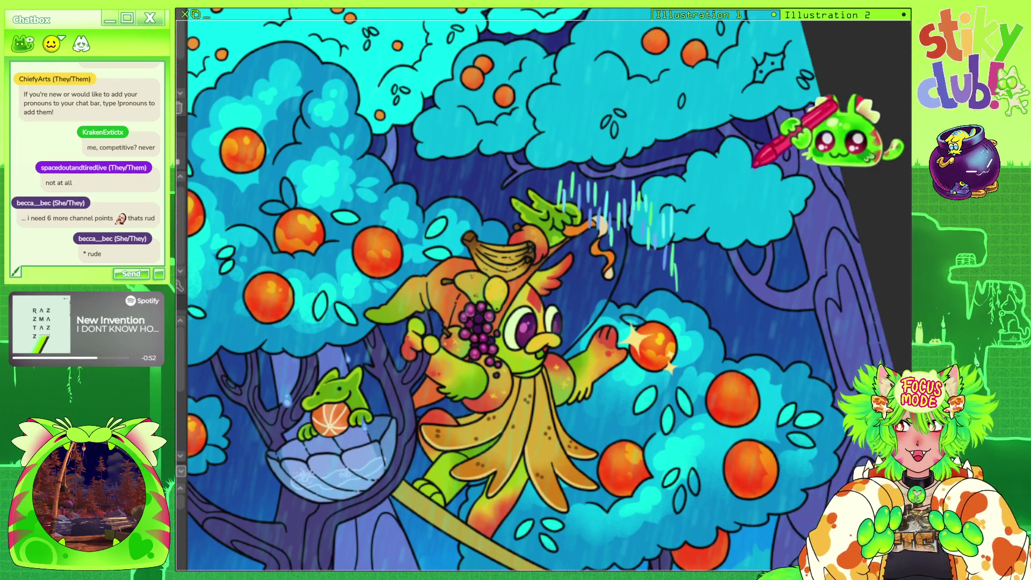
pyautogui.hotkey('ctrl', '-')
pyautogui.scroll(3, 634, 121)
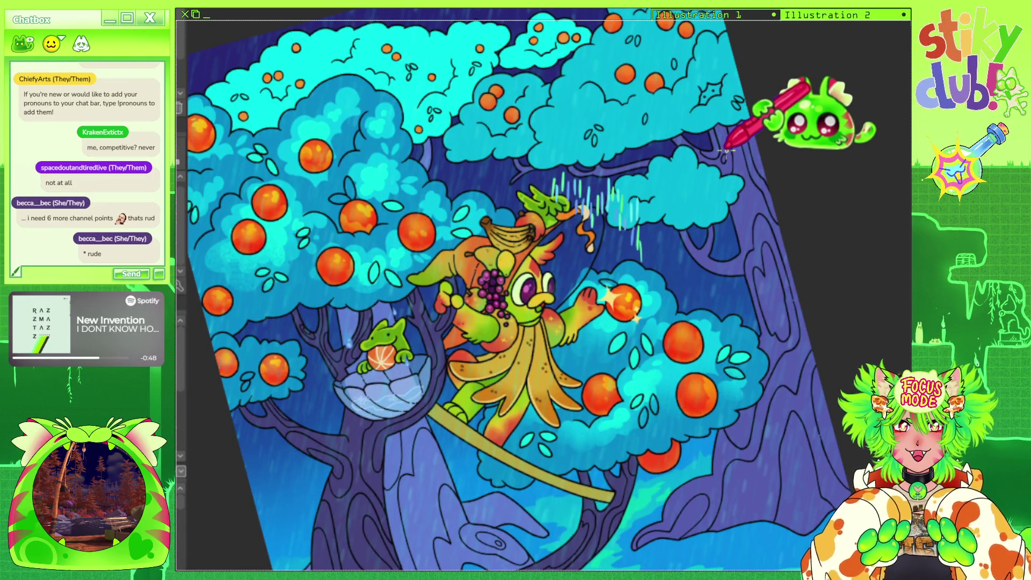
pyautogui.scroll(-3, 440, 172)
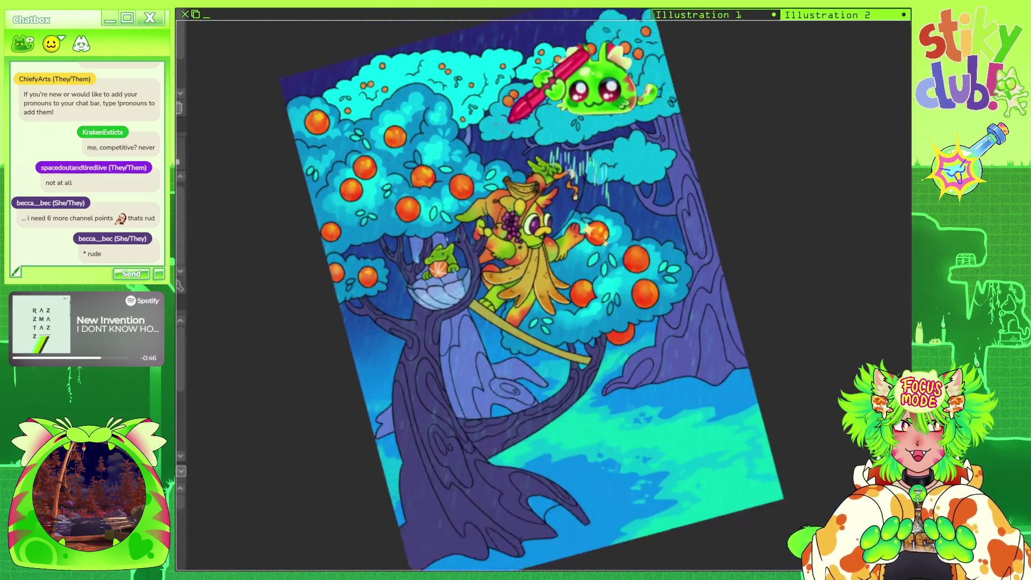
pyautogui.scroll(3, 537, 172)
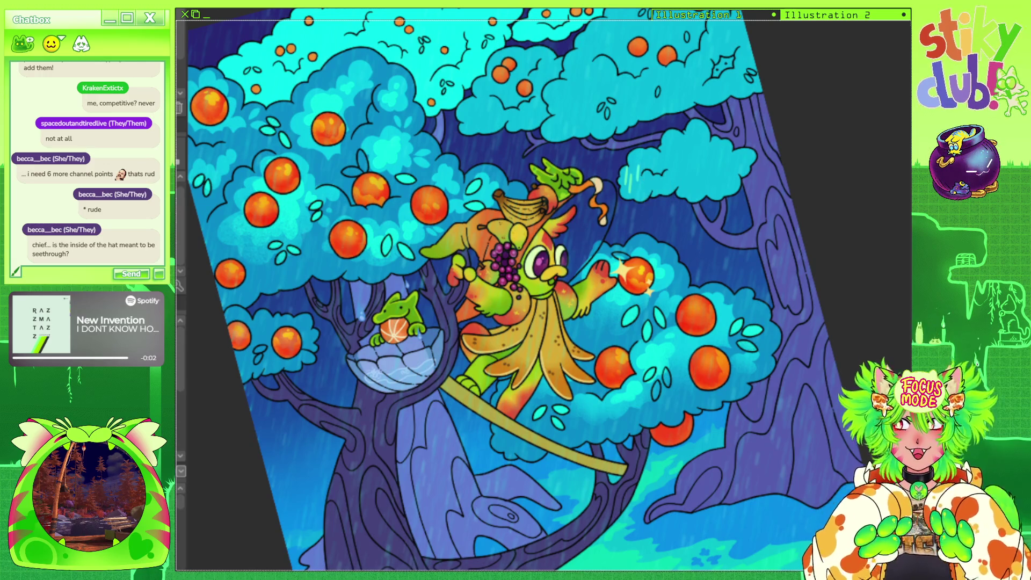
pyautogui.scroll(-3, 542, 290)
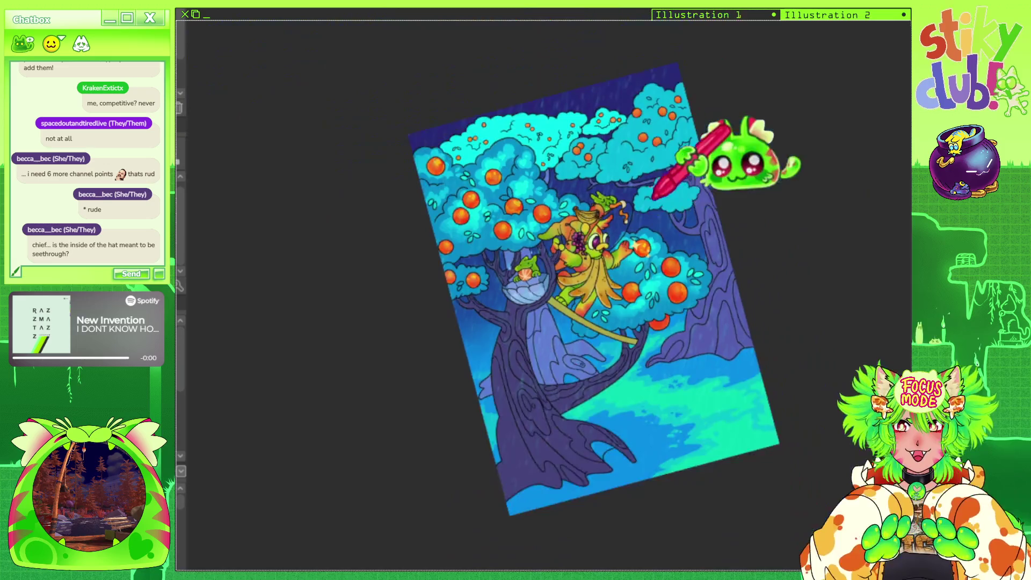
pyautogui.scroll(5, 543, 290)
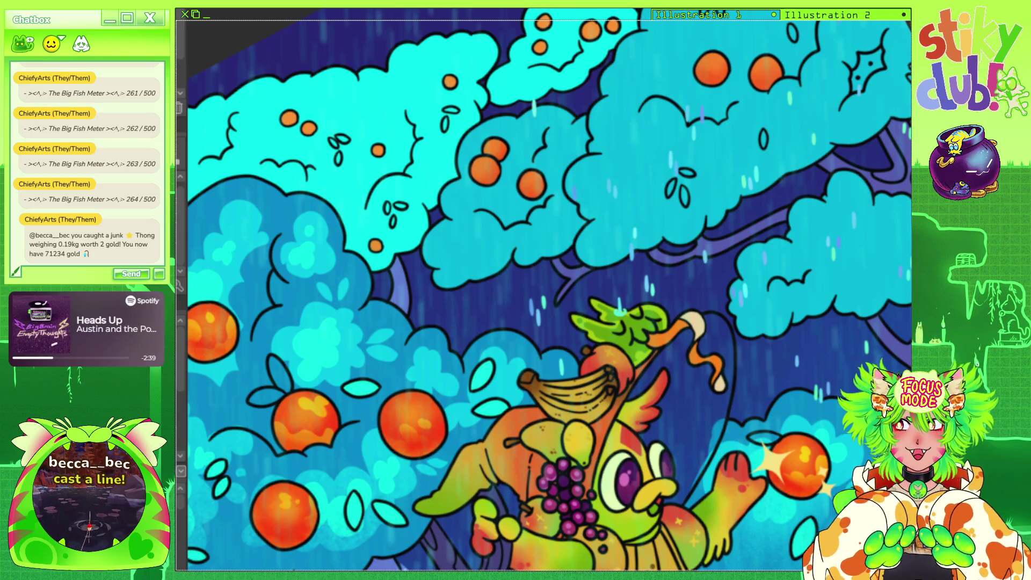
pyautogui.scroll(2, 548, 290)
pyautogui.scroll(3, 548, 290)
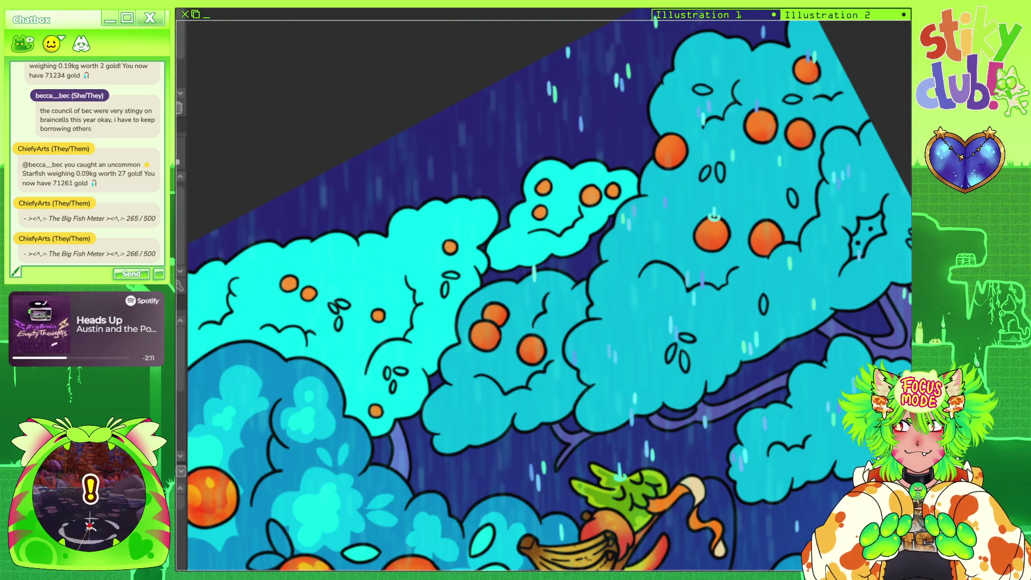
pyautogui.scroll(-3, 801, 492)
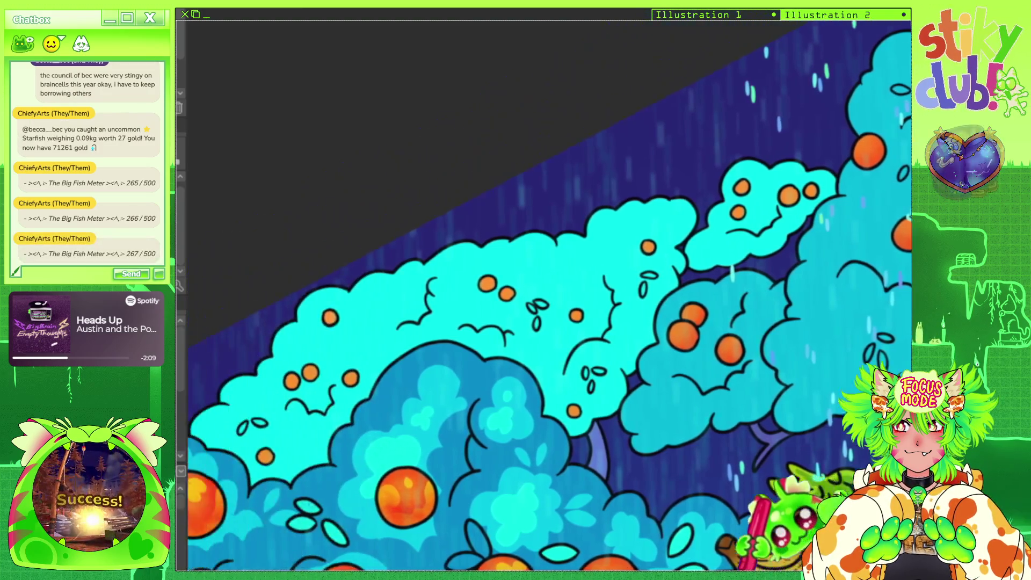
pyautogui.scroll(3, 691, 181)
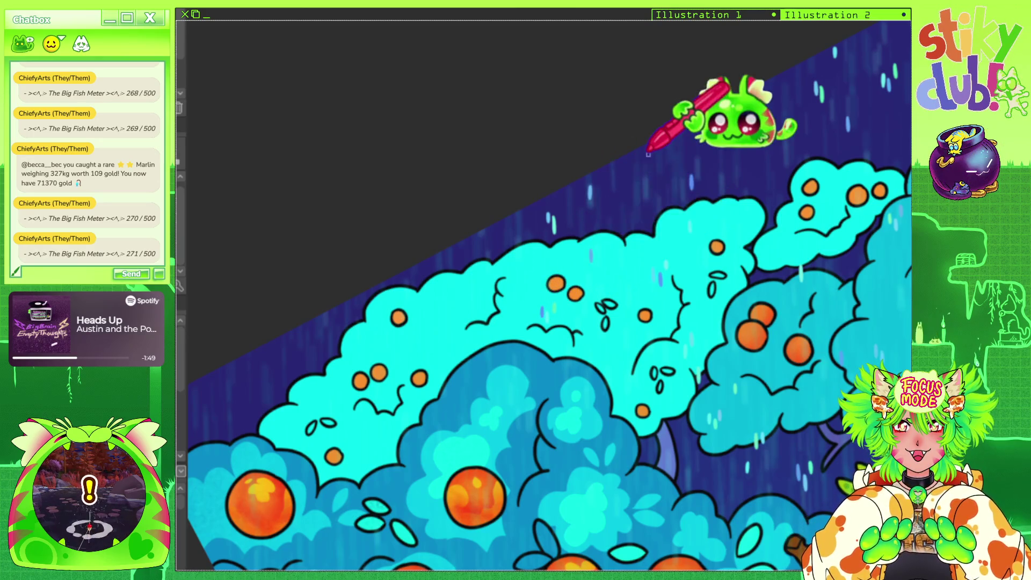
pyautogui.moveTo(648, 154); pyautogui.dragTo(520, 248)
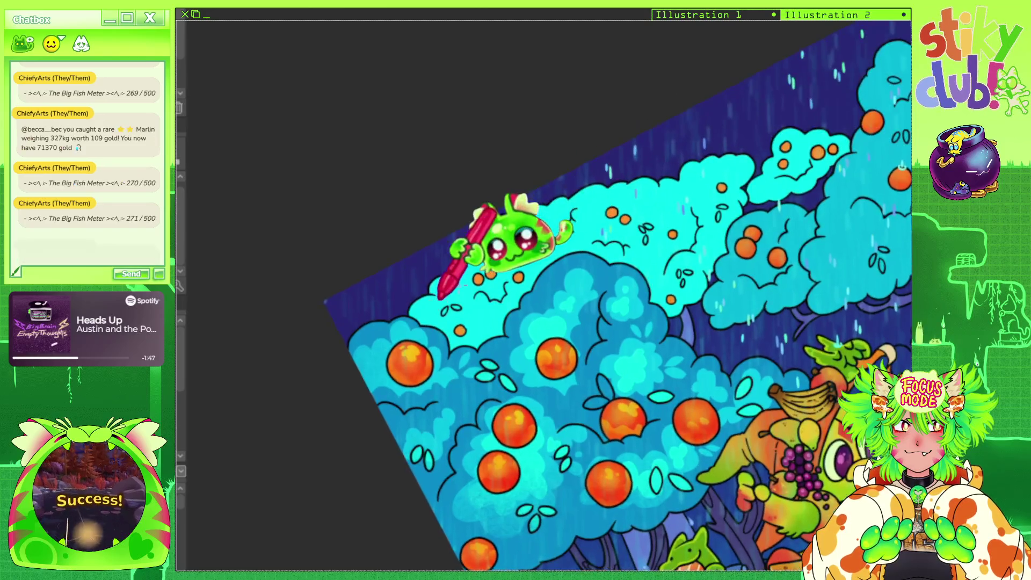
pyautogui.scroll(1, 520, 248)
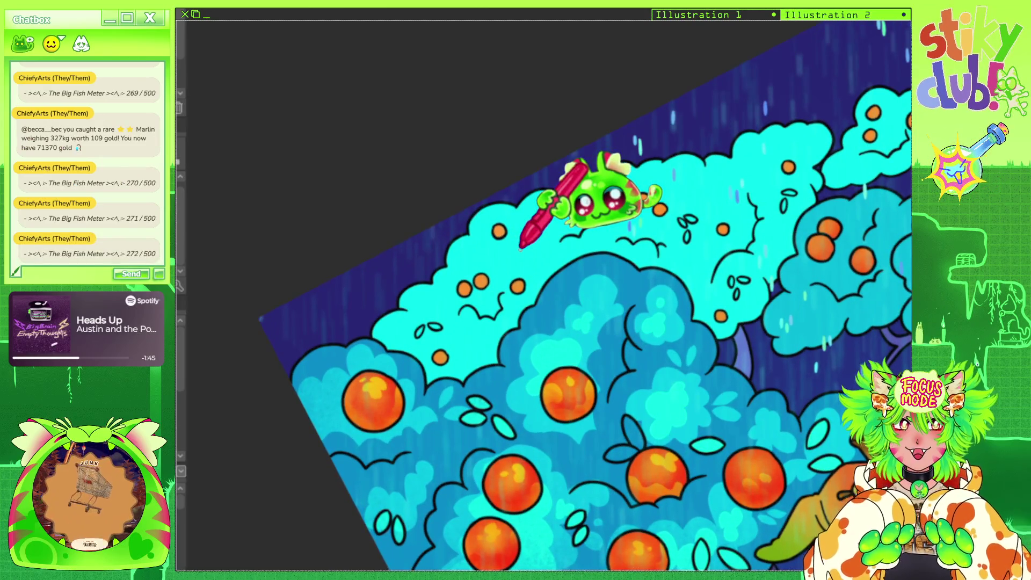
pyautogui.moveTo(519, 248); pyautogui.dragTo(653, 185)
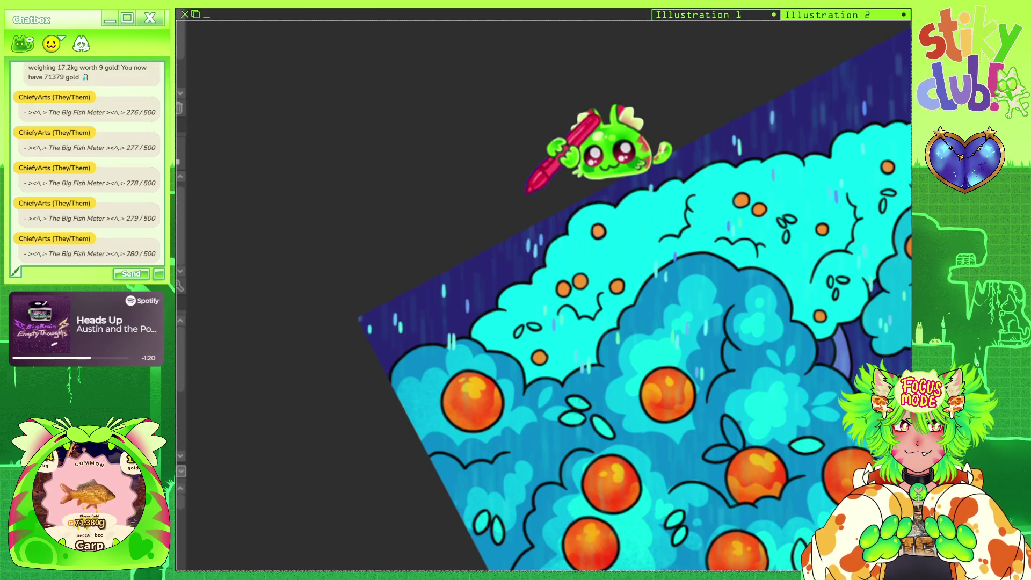
pyautogui.scroll(-5, 650, 292)
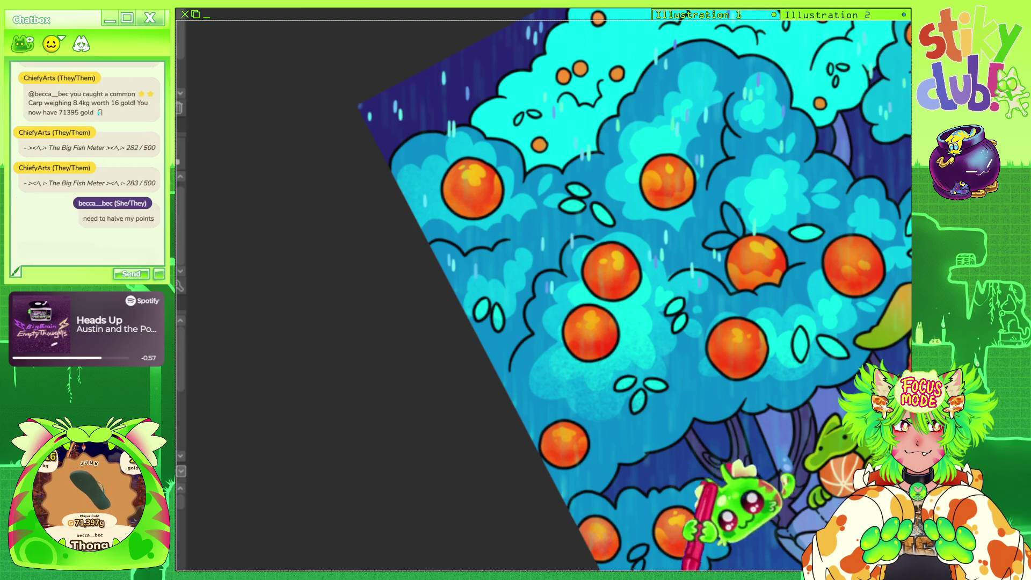
pyautogui.hscroll(5, 671, 567)
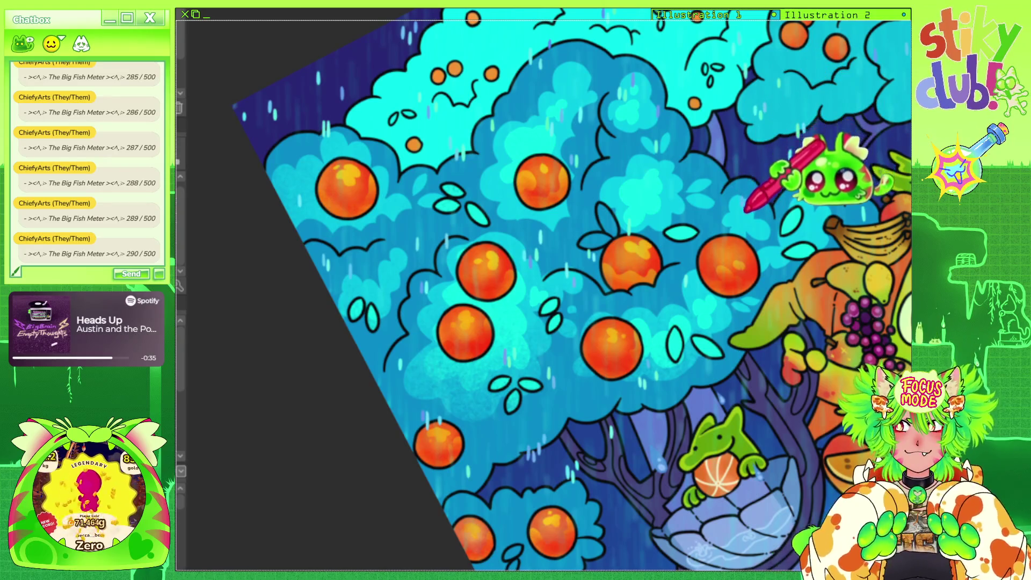
pyautogui.hscroll(3, 667, 540)
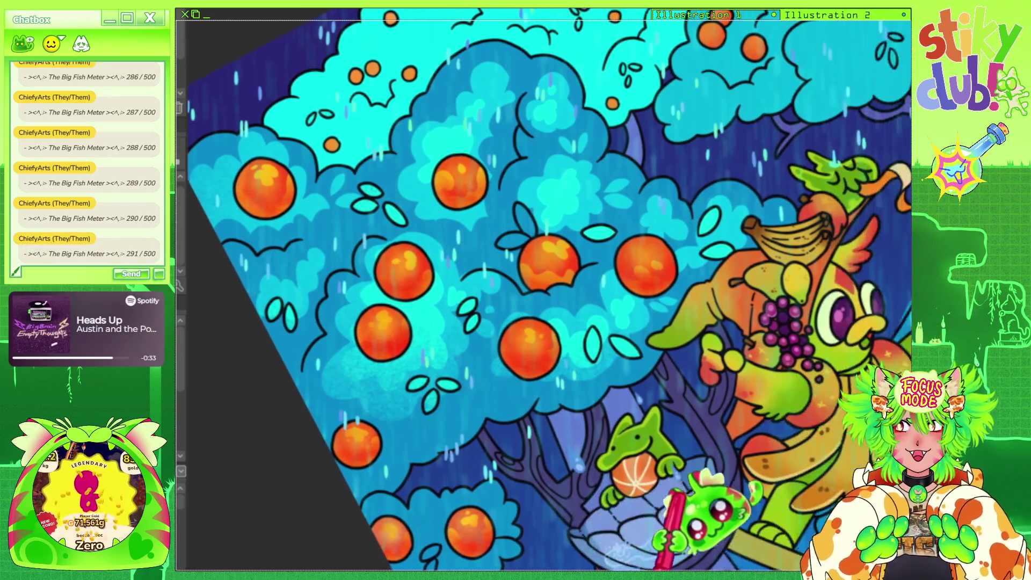
pyautogui.hscroll(3, 623, 529)
pyautogui.hscroll(3, 683, 559)
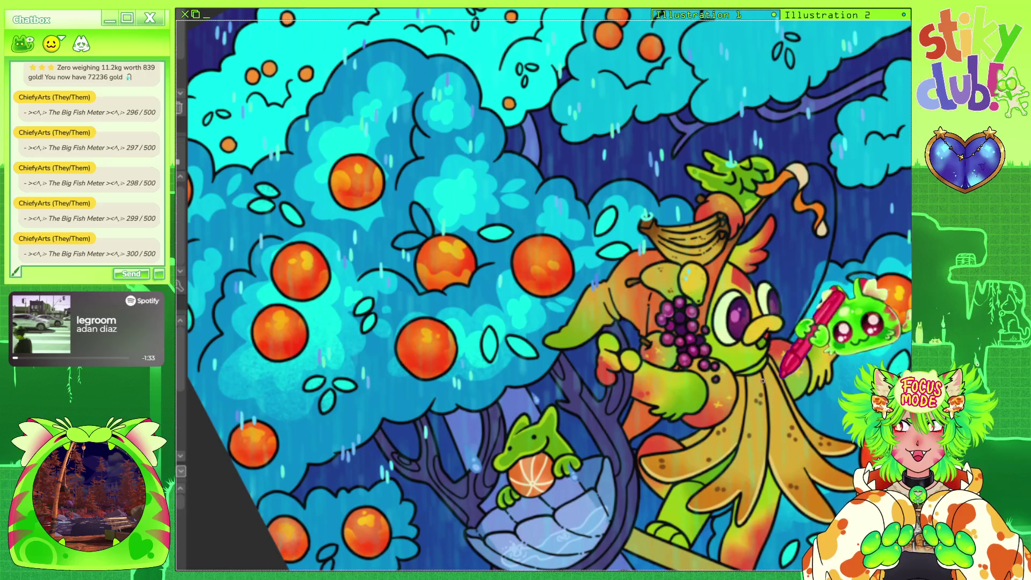
pyautogui.hotkey('ctrl', '-')
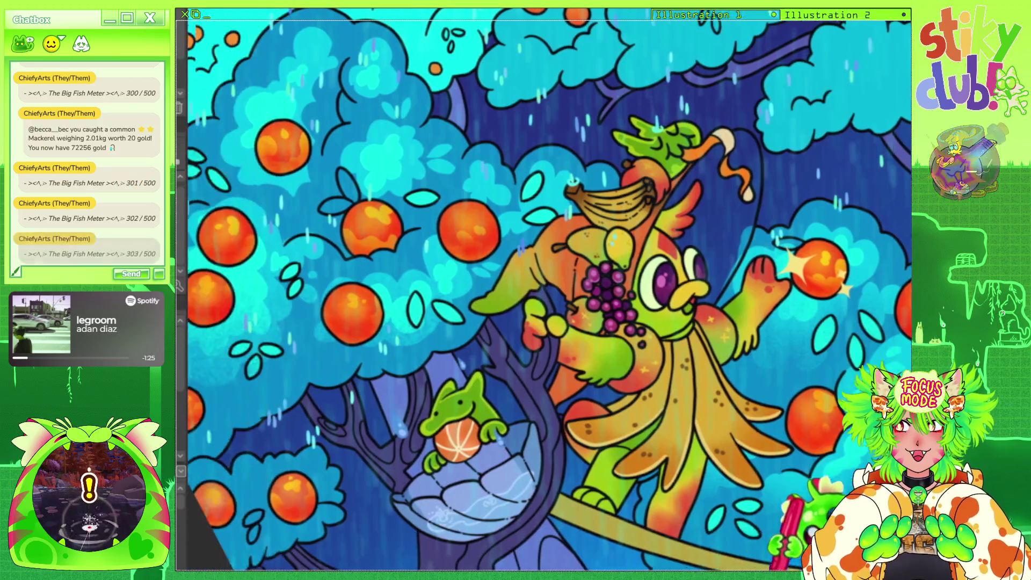
pyautogui.moveTo(907, 246); pyautogui.dragTo(650, 270)
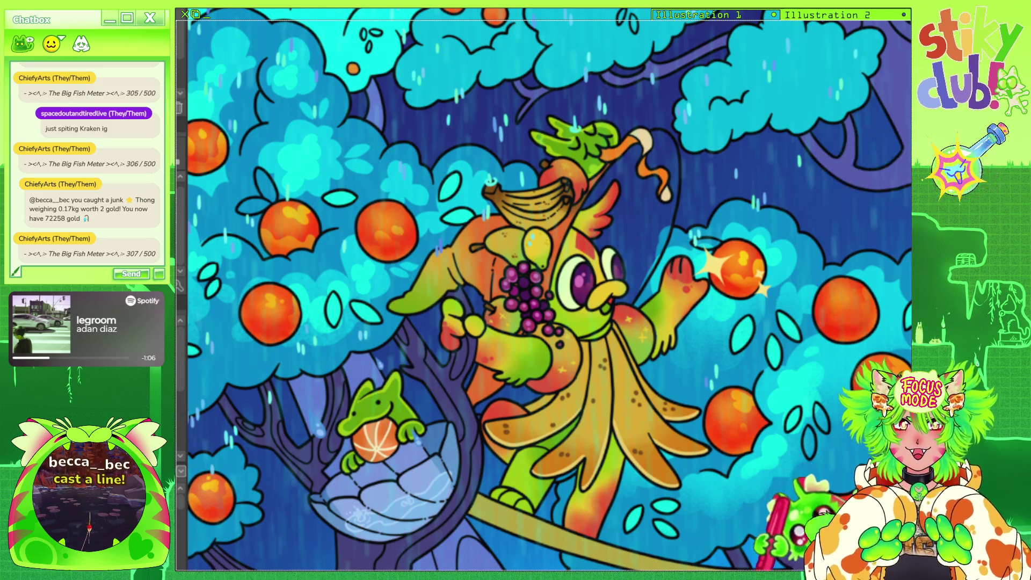
pyautogui.hscroll(3, 549, 290)
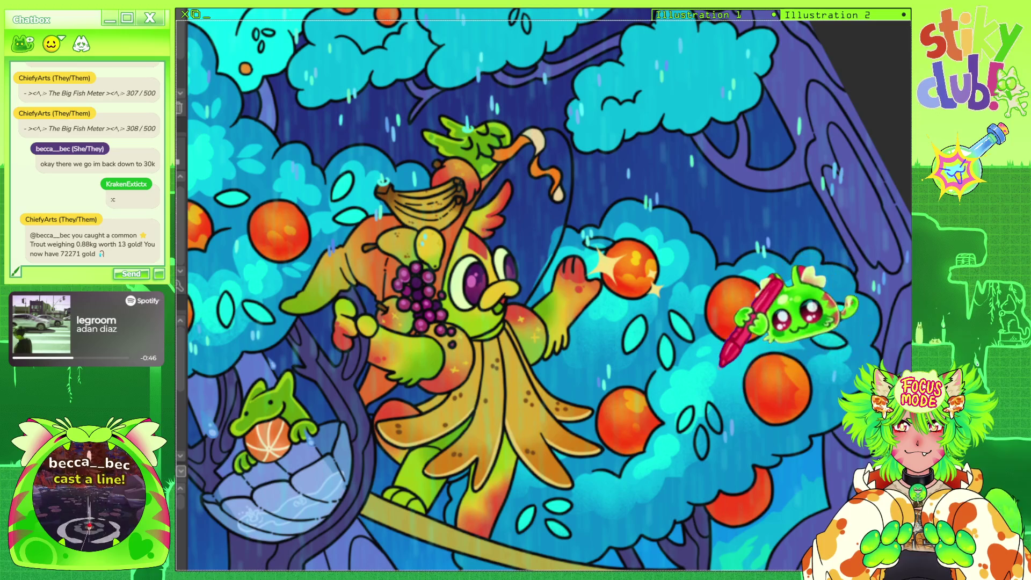
pyautogui.scroll(-5, 548, 291)
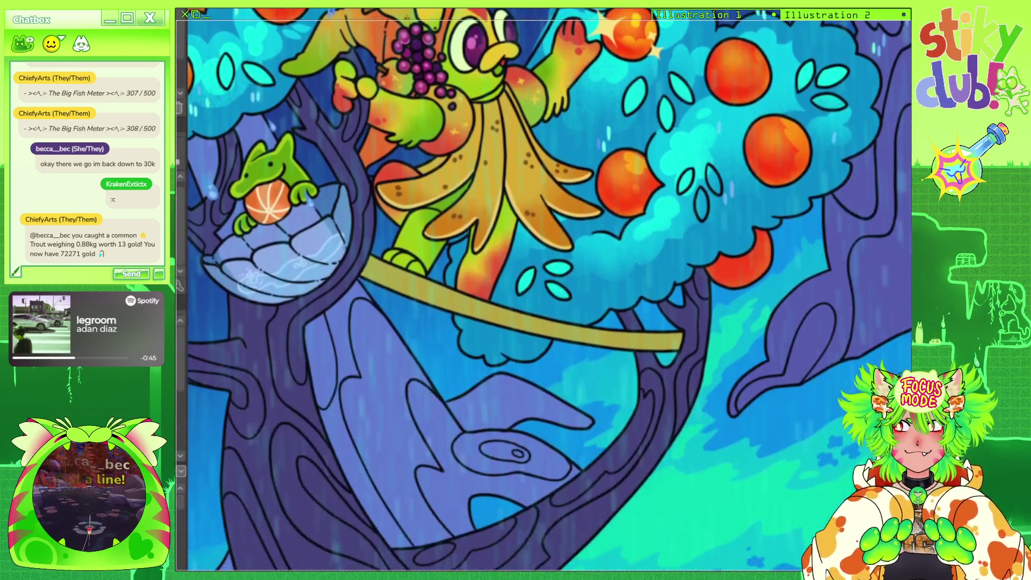
pyautogui.hscroll(3, 550, 290)
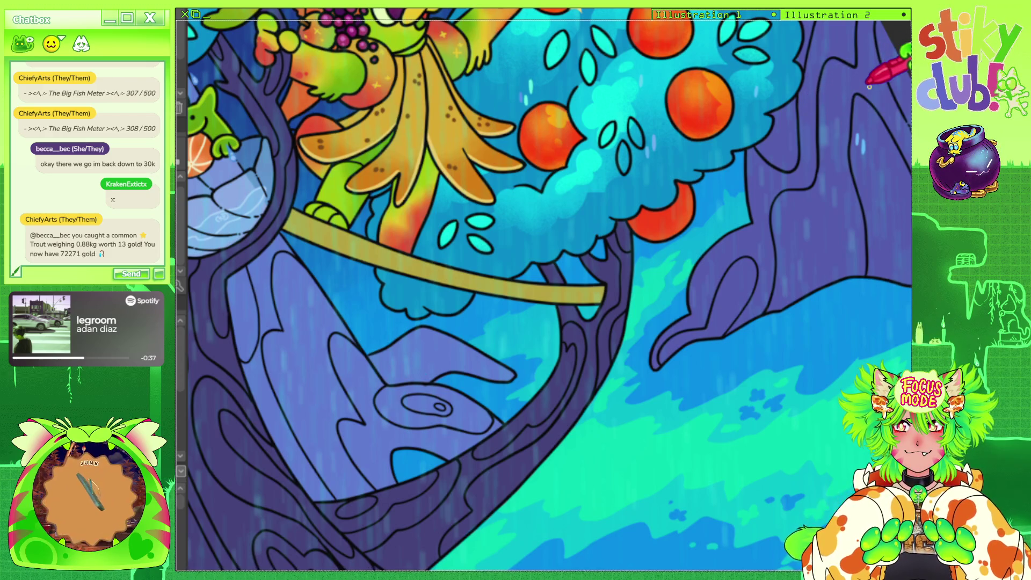
pyautogui.scroll(-5, 550, 290)
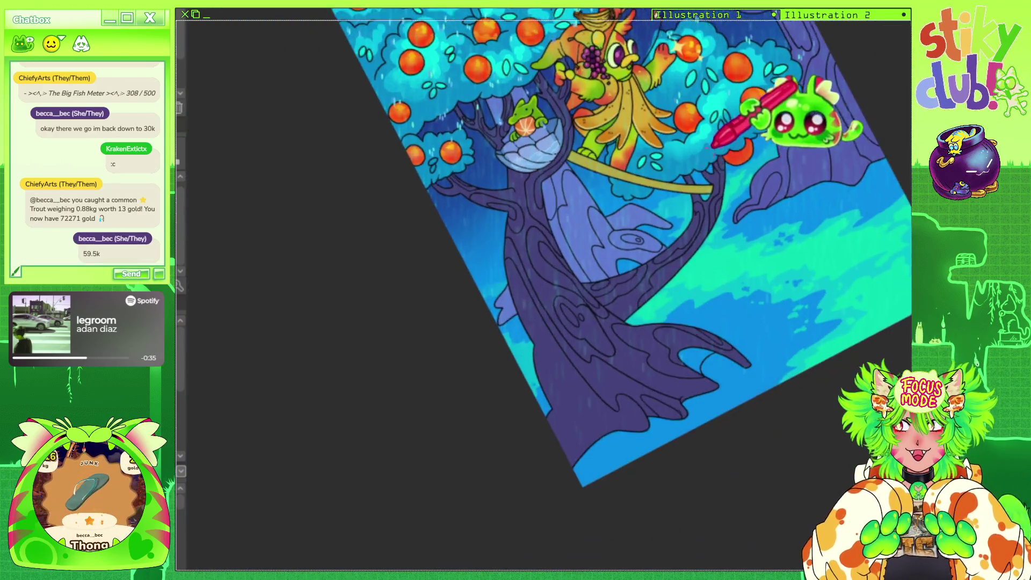
pyautogui.scroll(-3, 543, 290)
pyautogui.scroll(4, 542, 290)
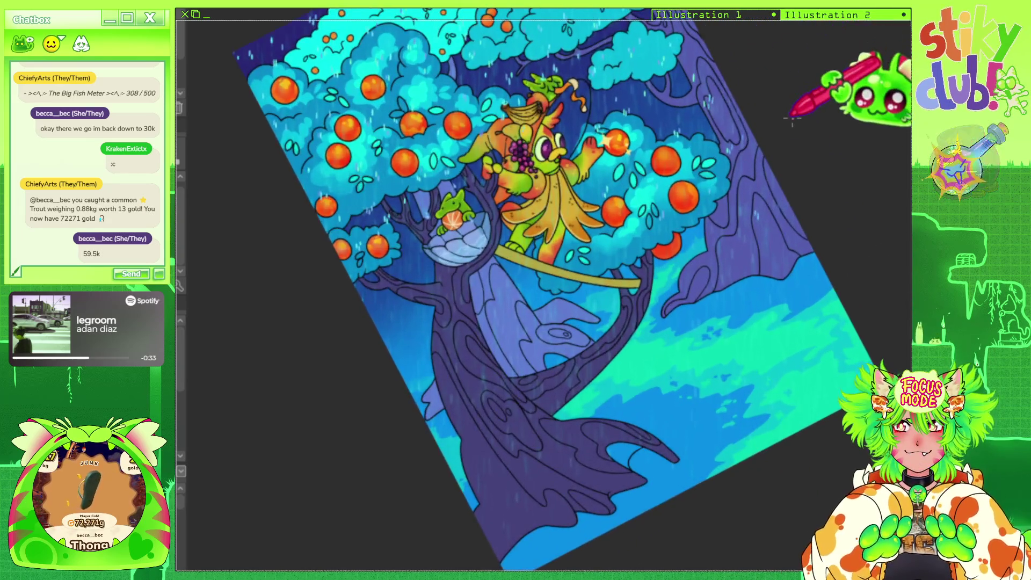
pyautogui.scroll(2, 543, 290)
pyautogui.scroll(-2, 542, 290)
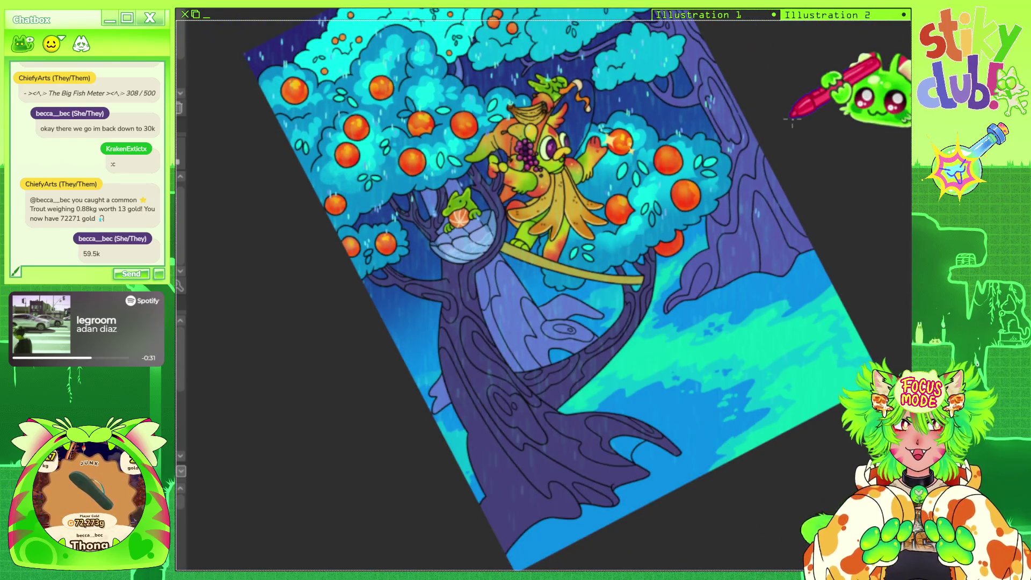
pyautogui.scroll(2, 792, 120)
pyautogui.scroll(3, 790, 178)
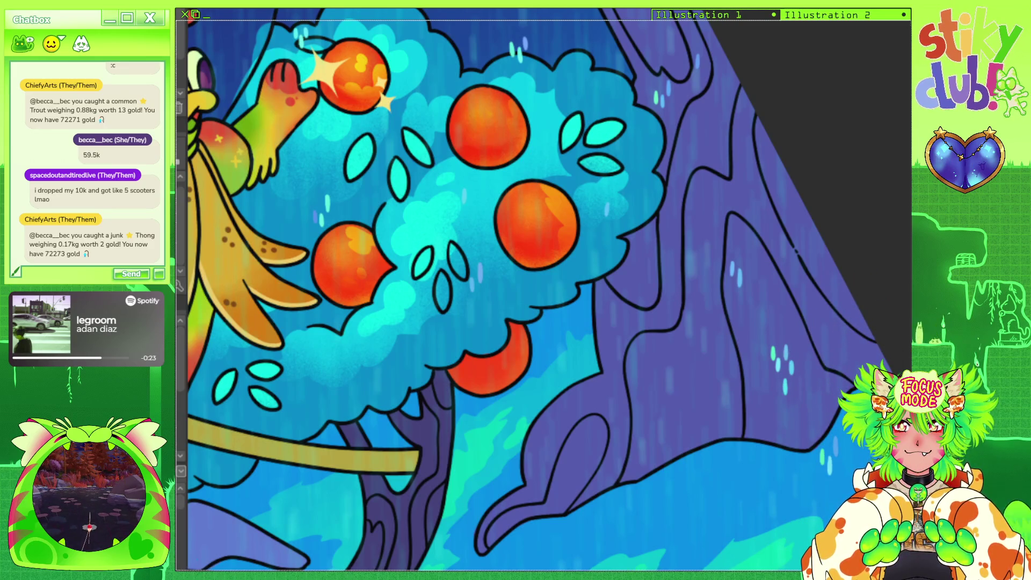
pyautogui.scroll(-5, 806, 322)
# Paint a light-blue raindrop below the low orange with a drip line joining it to the fruit.
pyautogui.scroll(4, 700, 327)
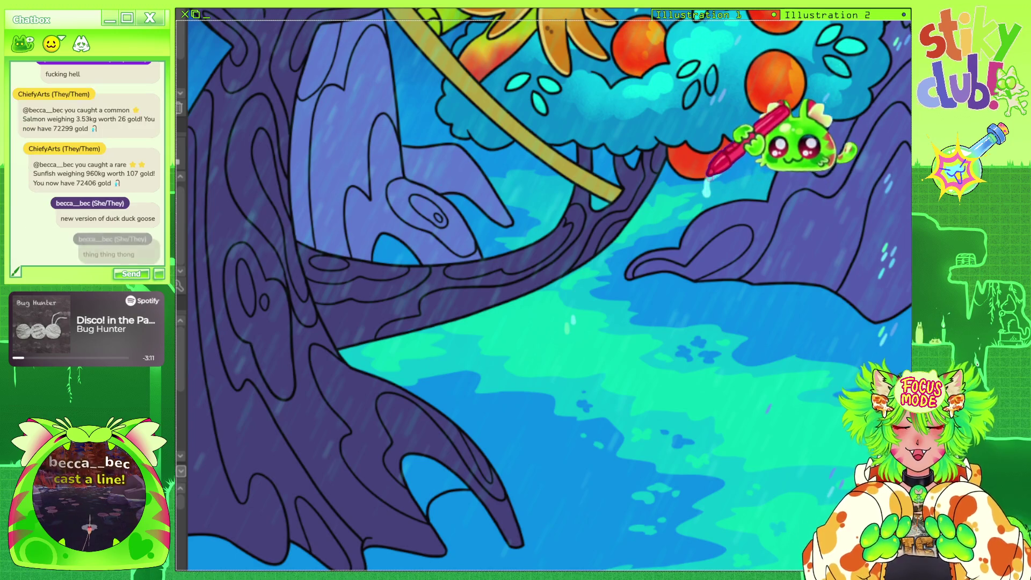
pyautogui.scroll(1, 707, 196)
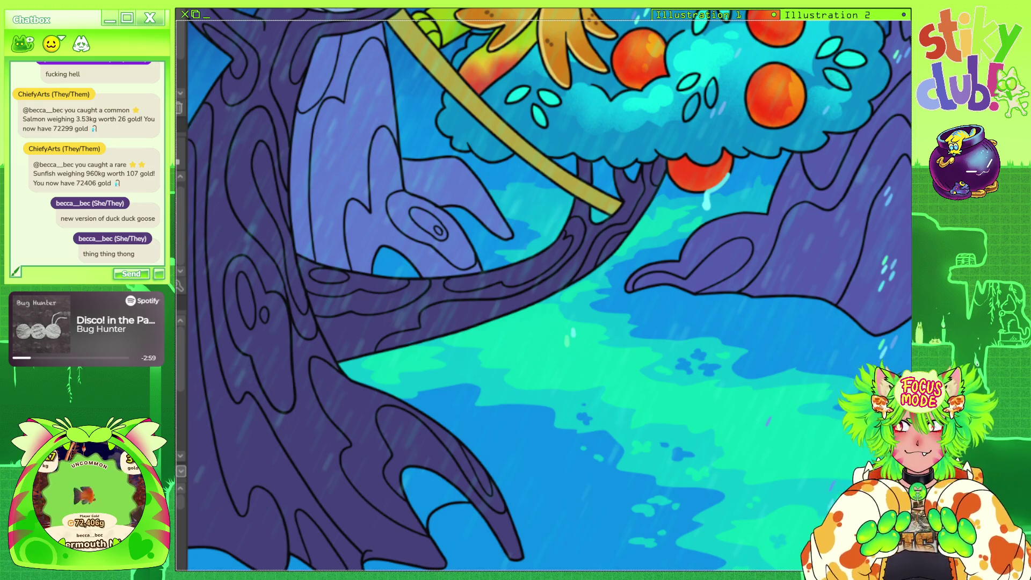
pyautogui.scroll(2, 733, 218)
pyautogui.scroll(2, 734, 218)
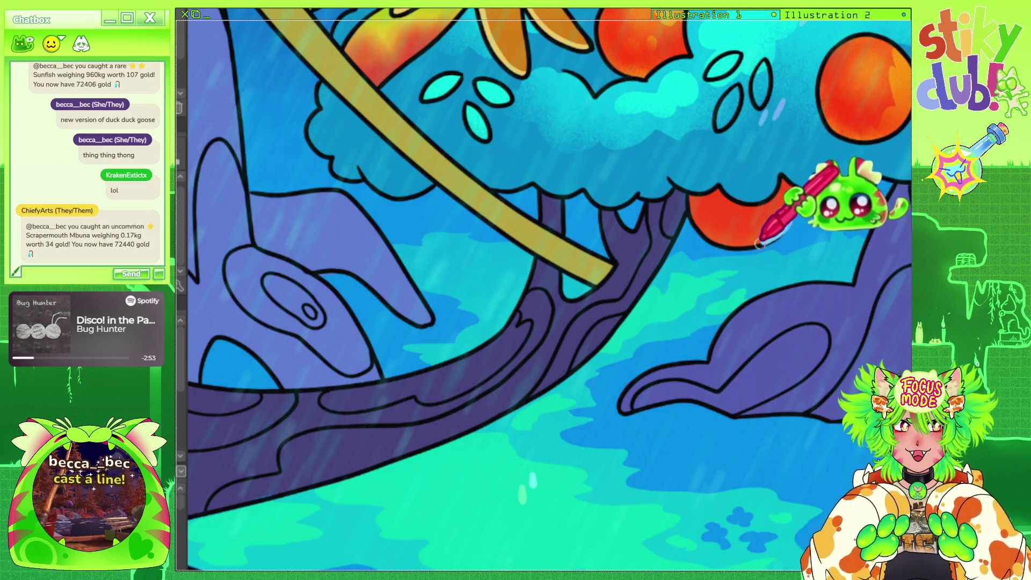
pyautogui.moveTo(750, 257); pyautogui.dragTo(751, 283)
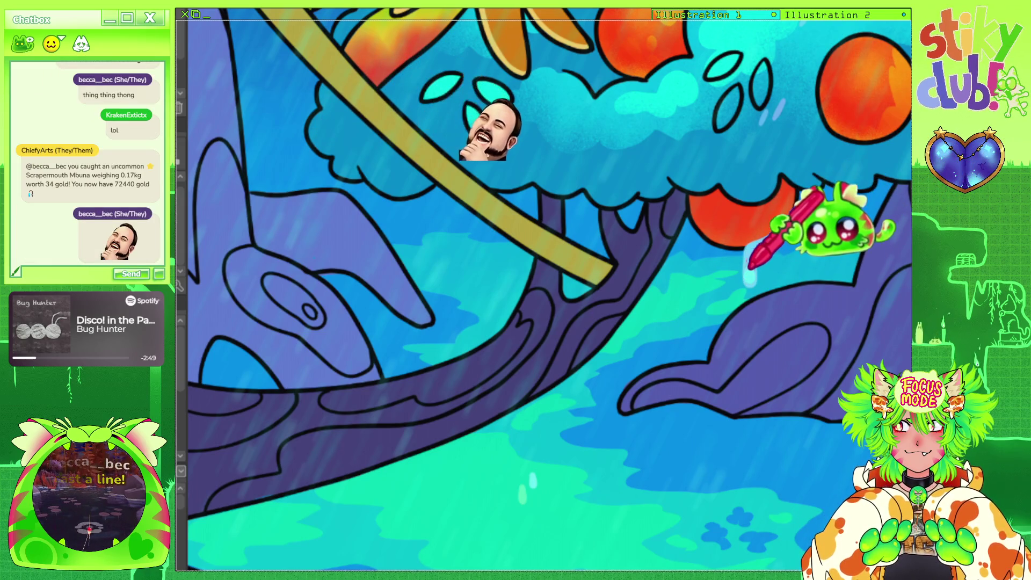
pyautogui.moveTo(751, 249)
pyautogui.mouseDown()
pyautogui.moveTo(789, 224)
pyautogui.moveTo(750, 235)
pyautogui.moveTo(788, 215)
pyautogui.mouseUp()
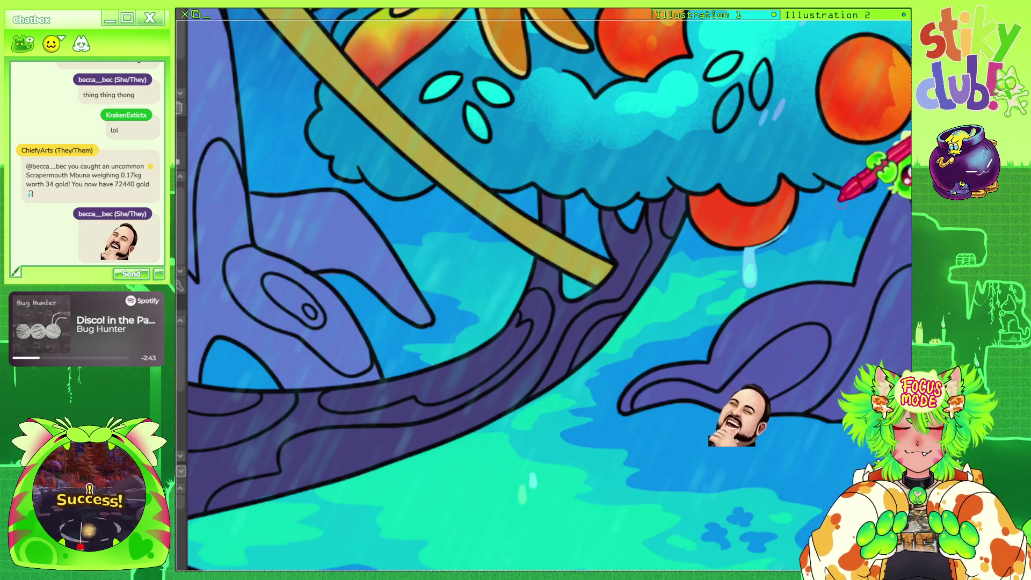
pyautogui.scroll(-5, 658, 222)
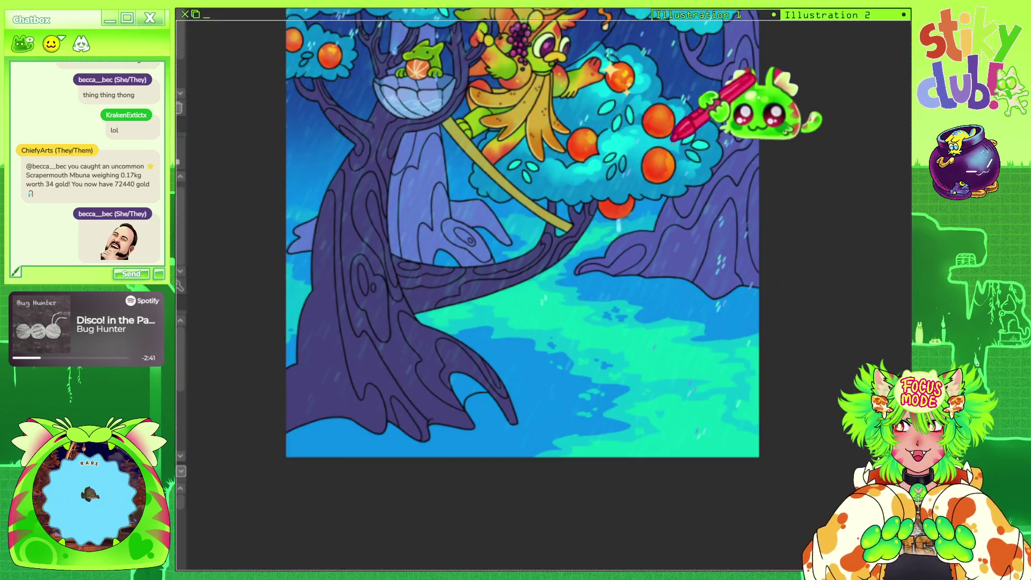
# Dab two small light-blue droplet dots near the trunk.
pyautogui.scroll(3, 658, 223)
pyautogui.scroll(2, 659, 168)
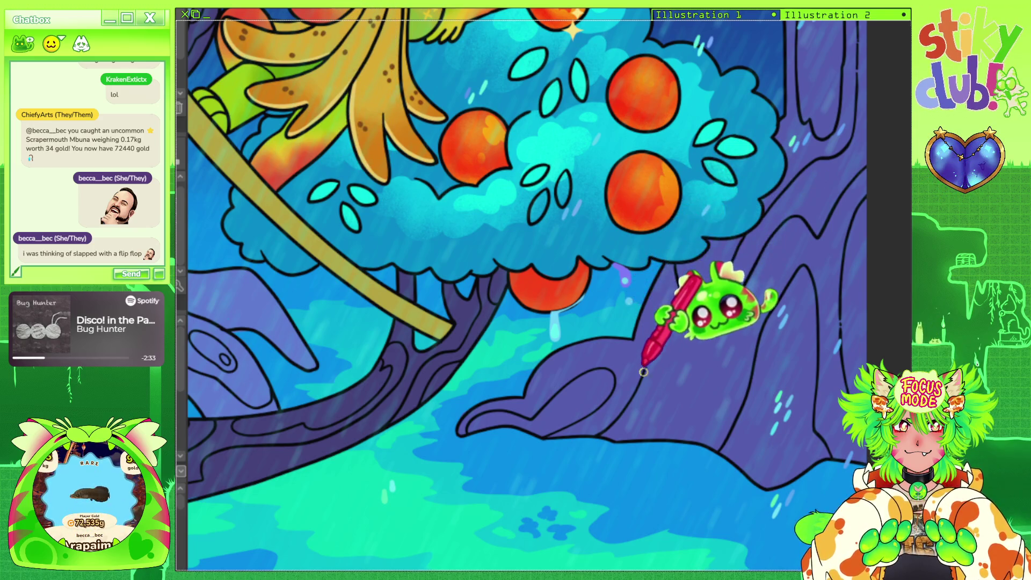
pyautogui.click(642, 454)
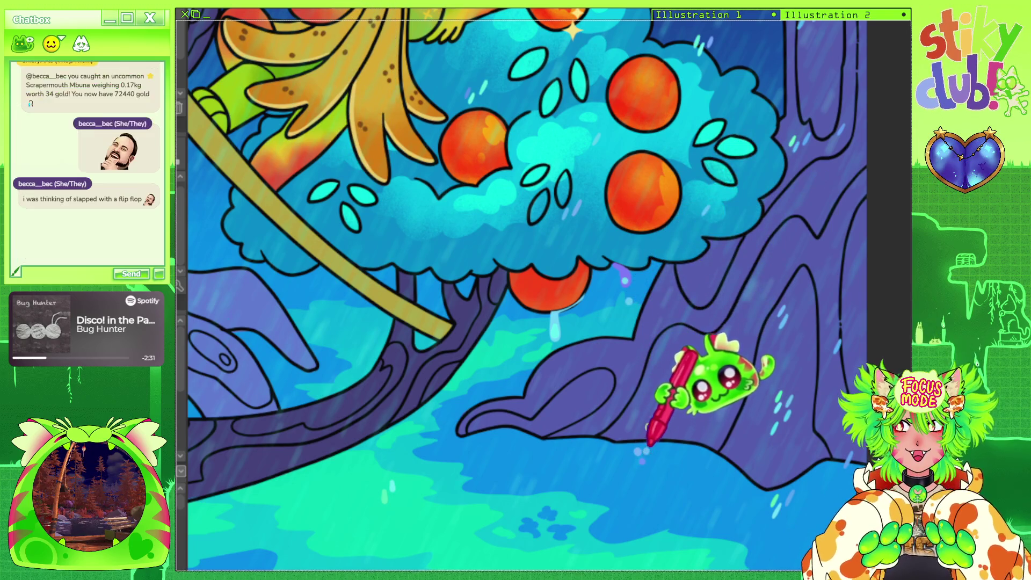
pyautogui.click(685, 349)
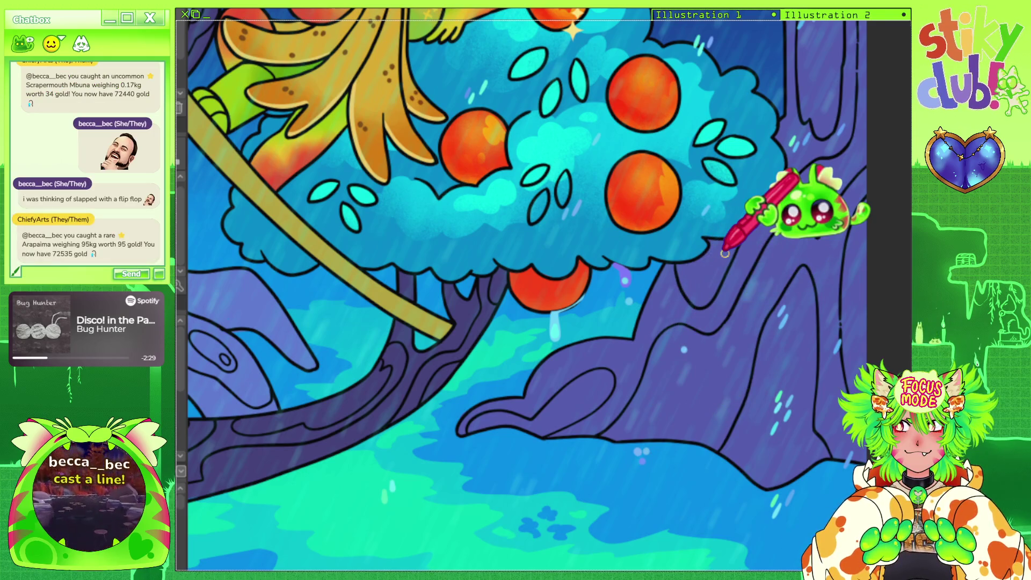
pyautogui.scroll(-5, 725, 254)
# Add pairs of light-blue raindrop dots to the lower and upper oranges.
pyautogui.scroll(3, 612, 213)
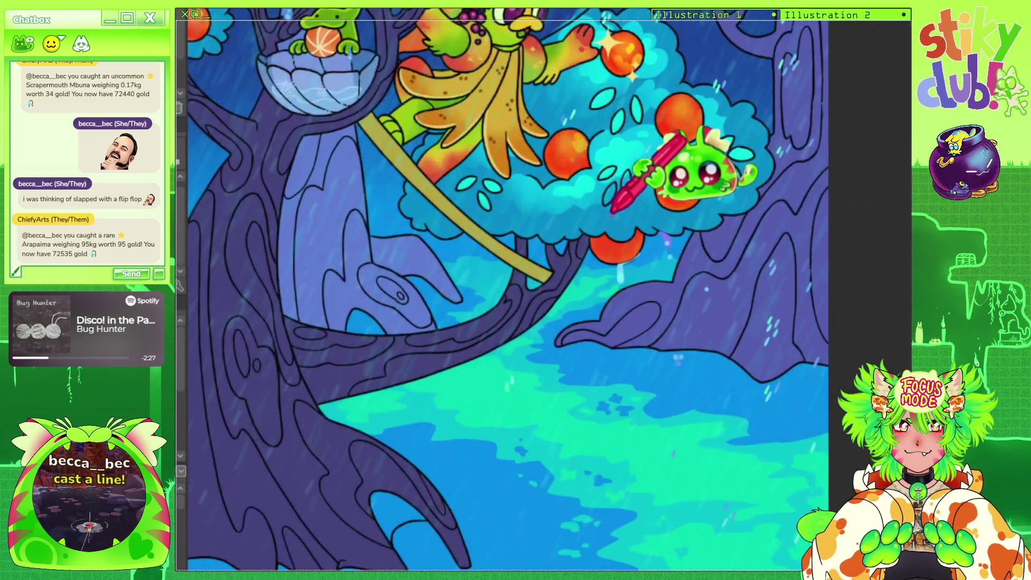
pyautogui.scroll(3, 613, 213)
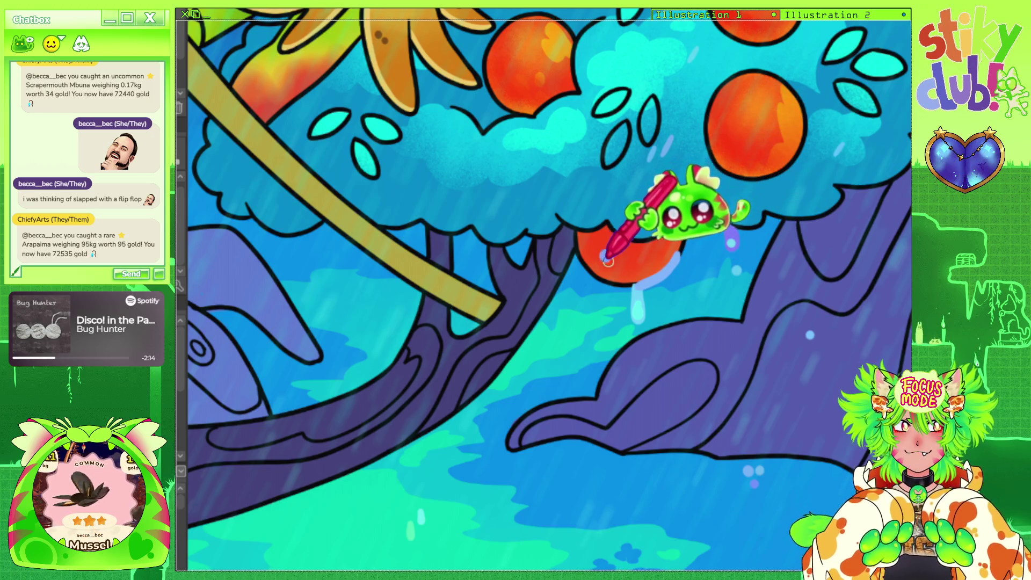
pyautogui.click(605, 257)
pyautogui.click(621, 257)
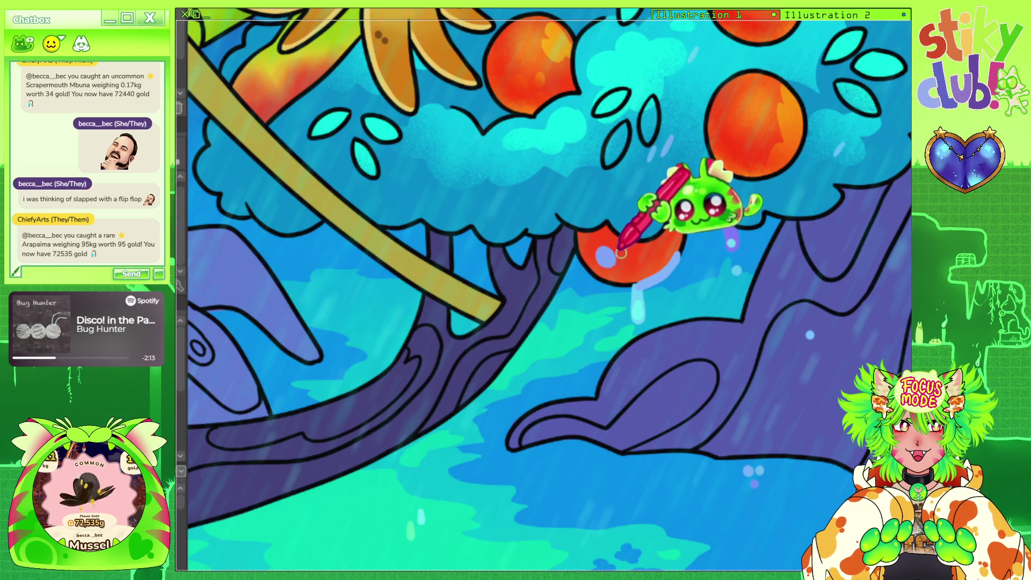
pyautogui.click(734, 152)
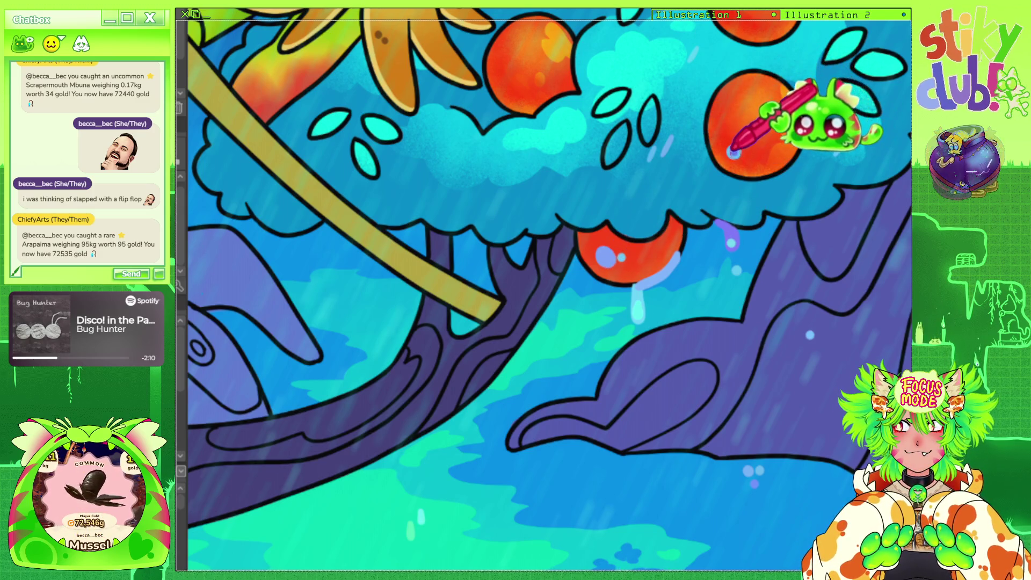
pyautogui.click(752, 163)
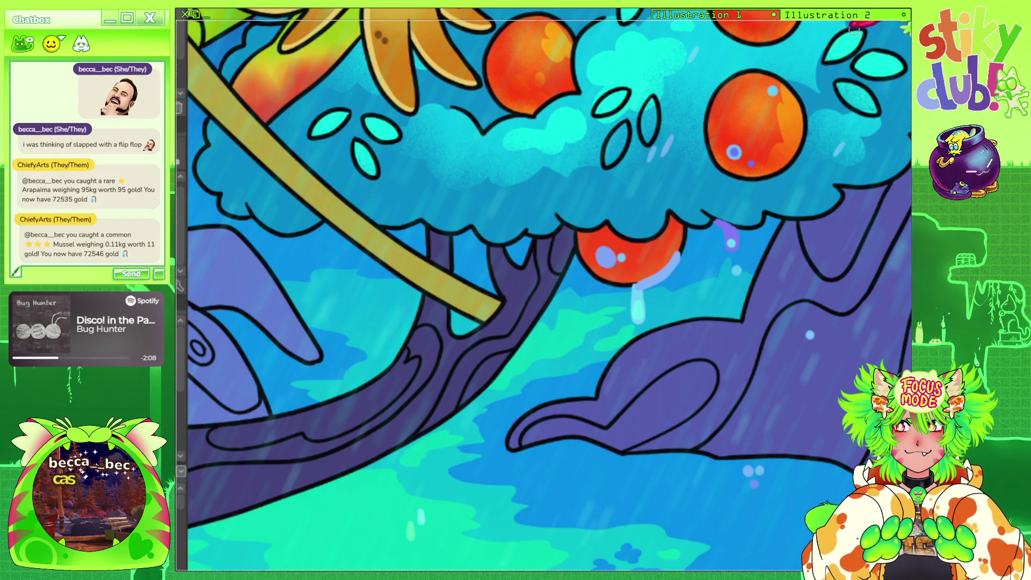
pyautogui.scroll(-5, 576, 315)
# Paint a lavender streak curving up from the lower orange, then zoom out to review.
pyautogui.scroll(5, 576, 316)
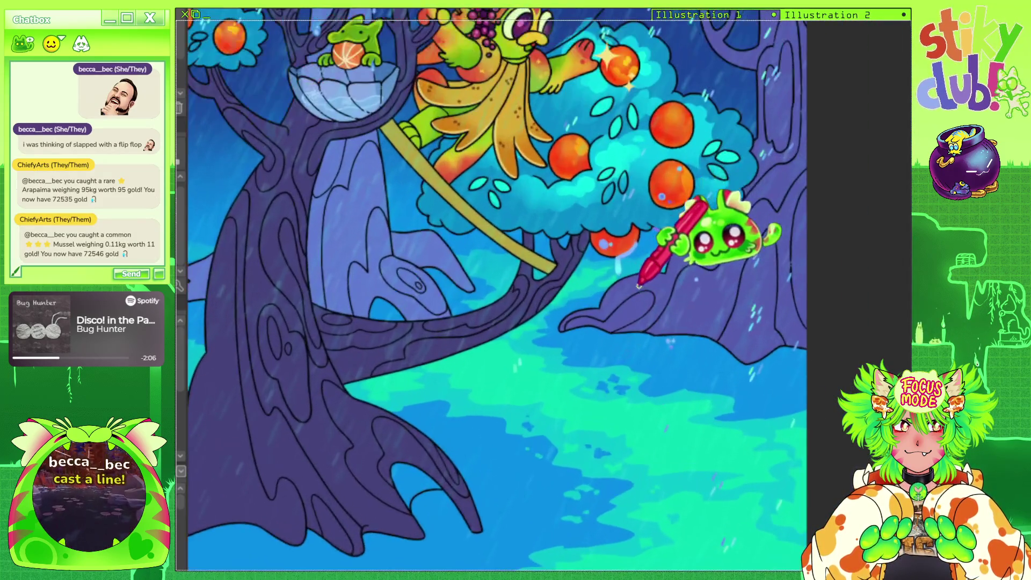
pyautogui.scroll(1, 642, 228)
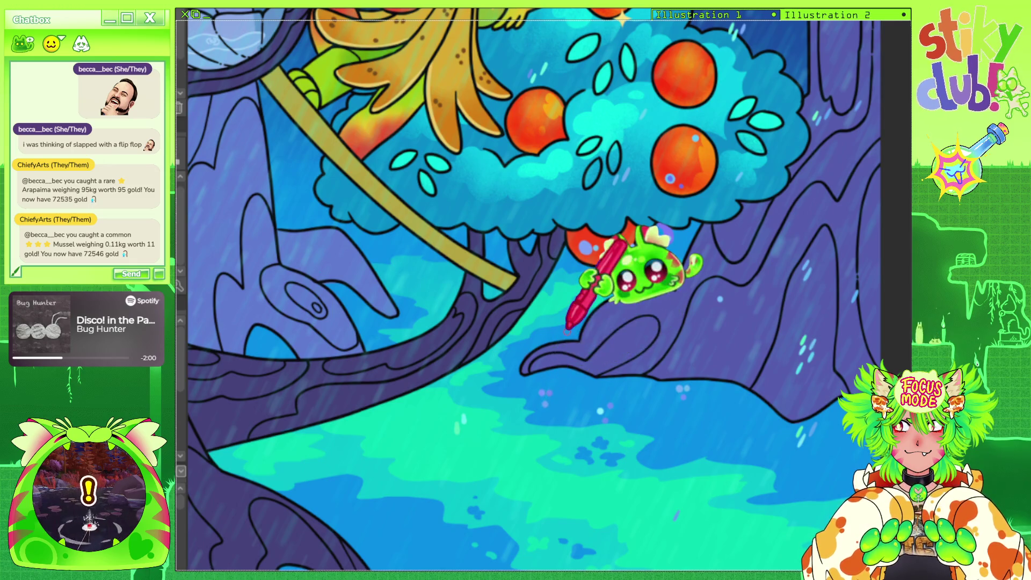
pyautogui.scroll(-4, 591, 322)
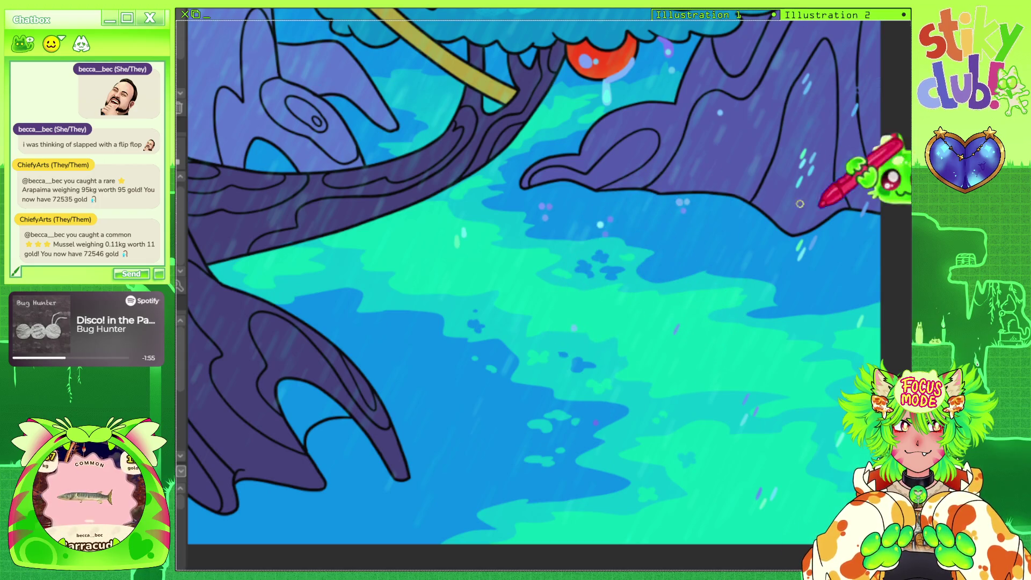
pyautogui.hscroll(-3, 744, 538)
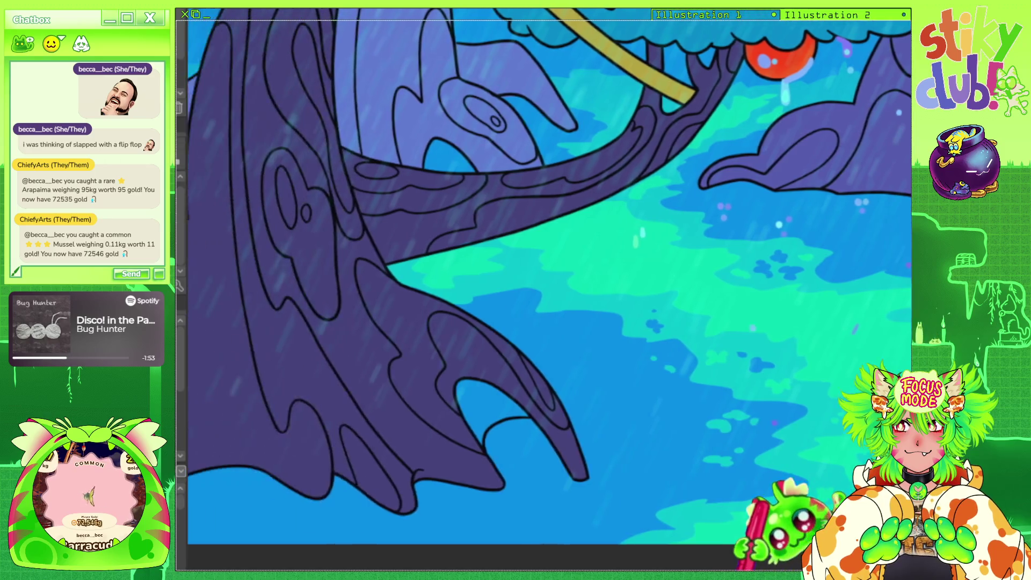
pyautogui.hscroll(-1, 744, 537)
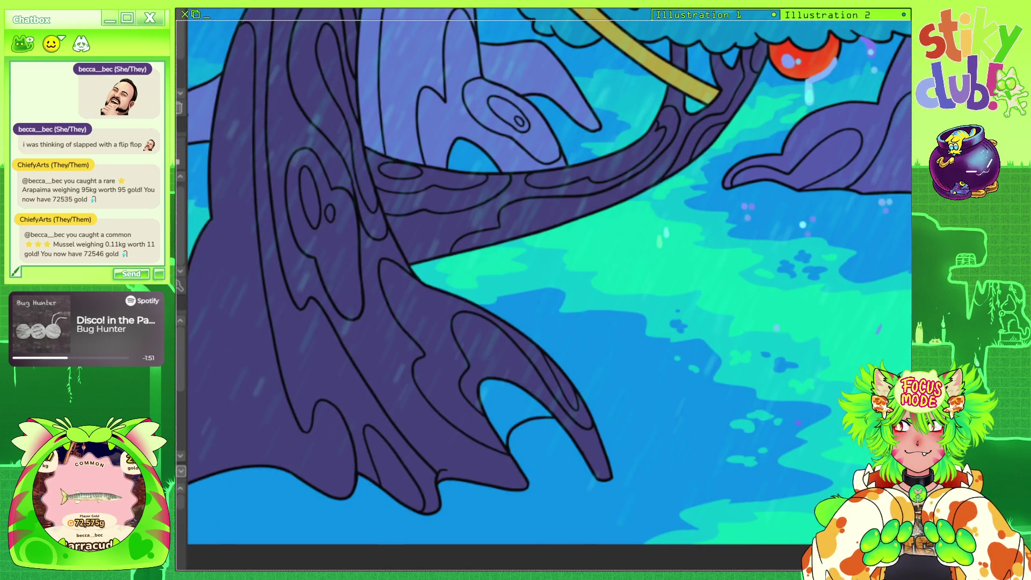
pyautogui.scroll(1, 549, 281)
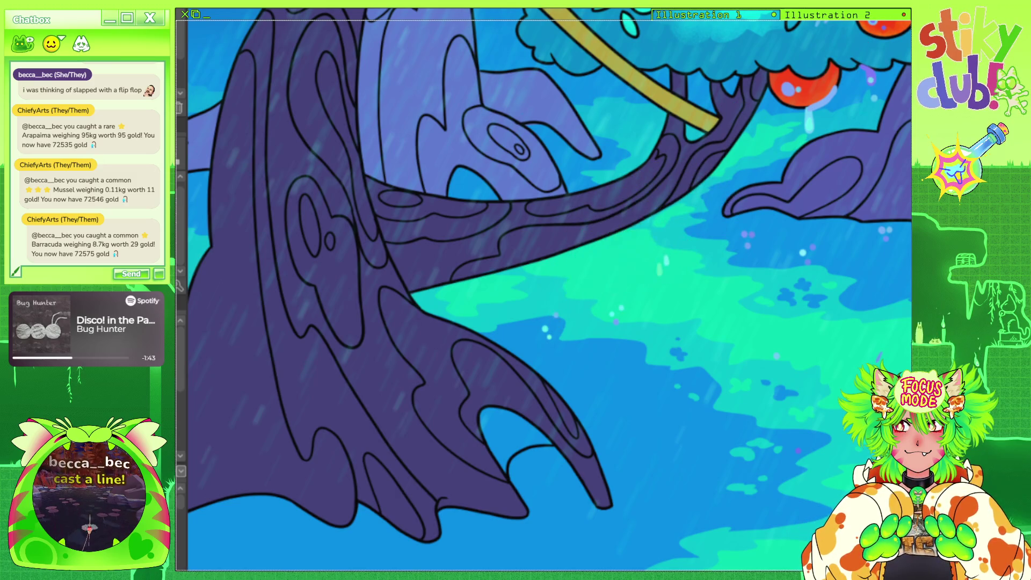
pyautogui.scroll(5, 549, 290)
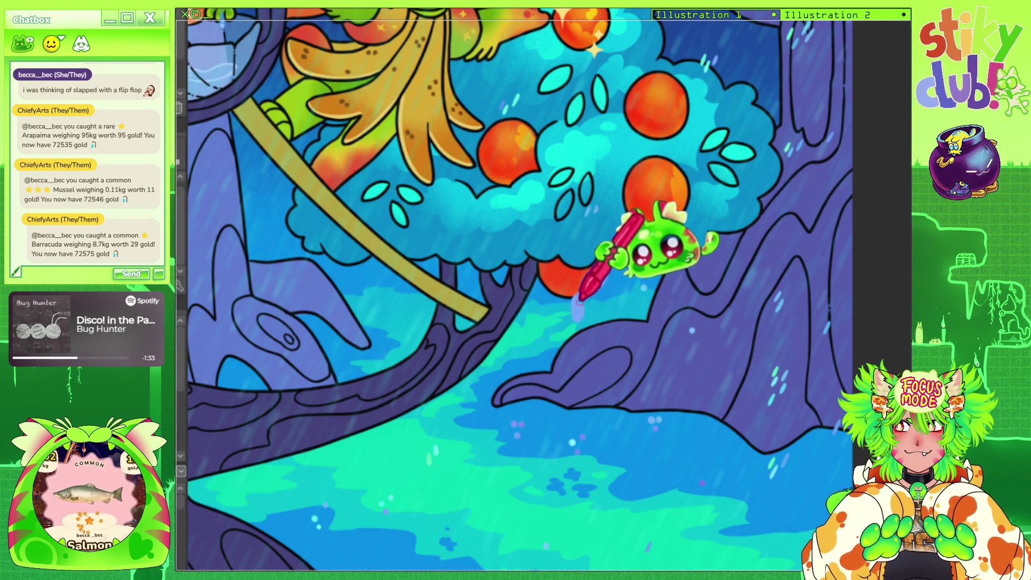
pyautogui.moveTo(579, 301); pyautogui.dragTo(610, 252)
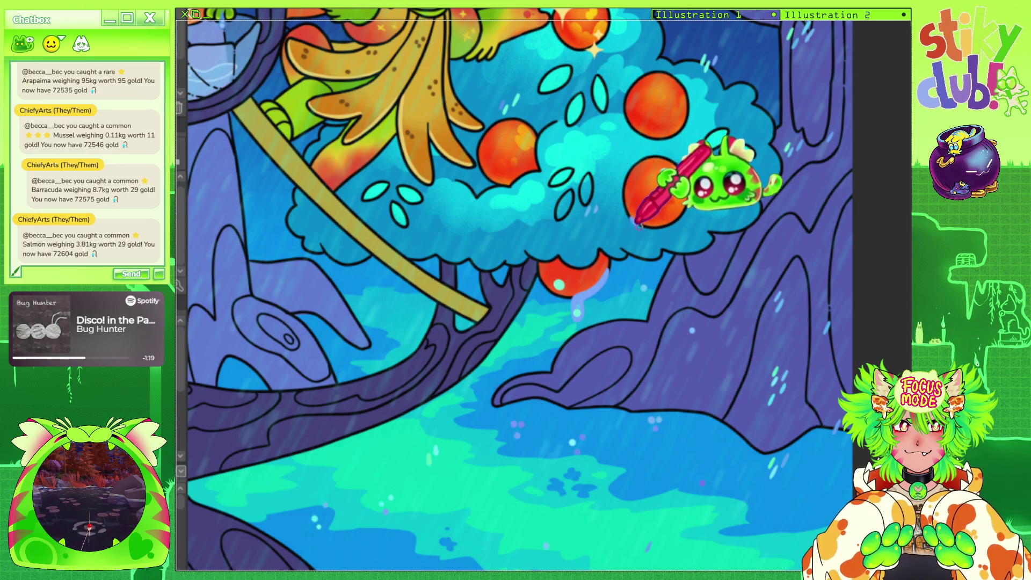
pyautogui.scroll(-5, 652, 248)
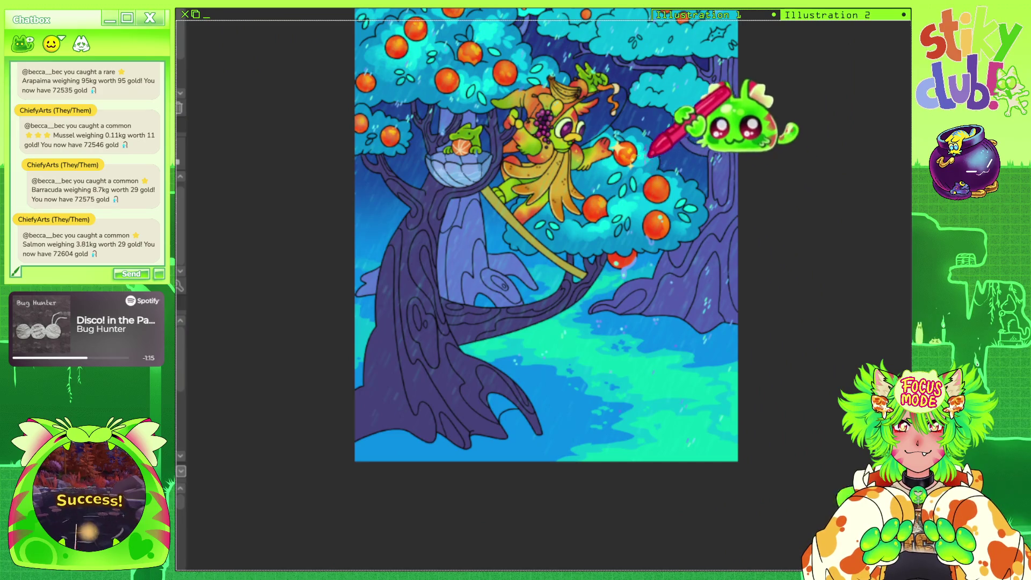
pyautogui.scroll(5, 687, 49)
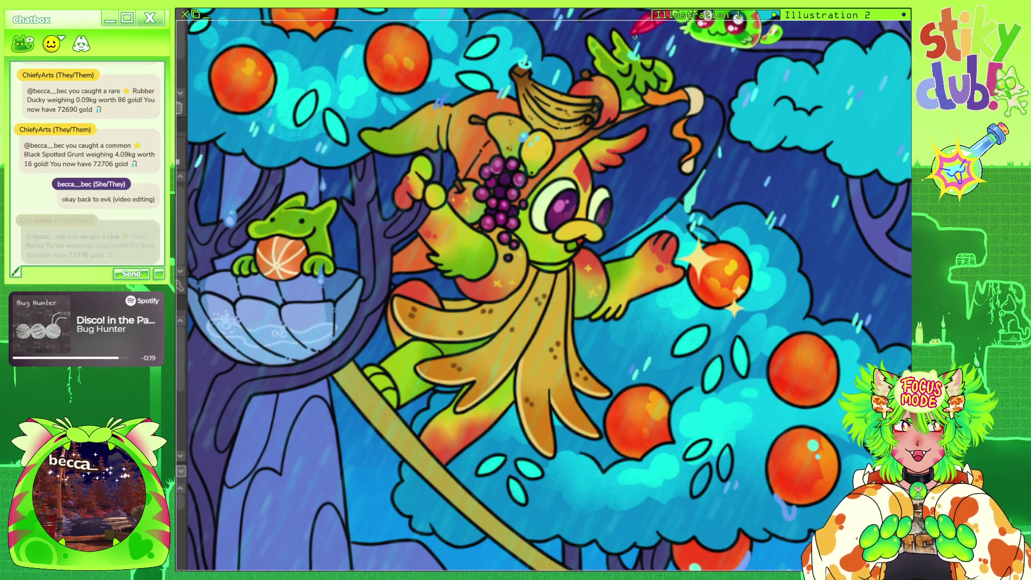
pyautogui.scroll(-2, 774, 134)
pyautogui.scroll(-2, 774, 135)
pyautogui.scroll(-1, 774, 134)
pyautogui.scroll(2, 532, 196)
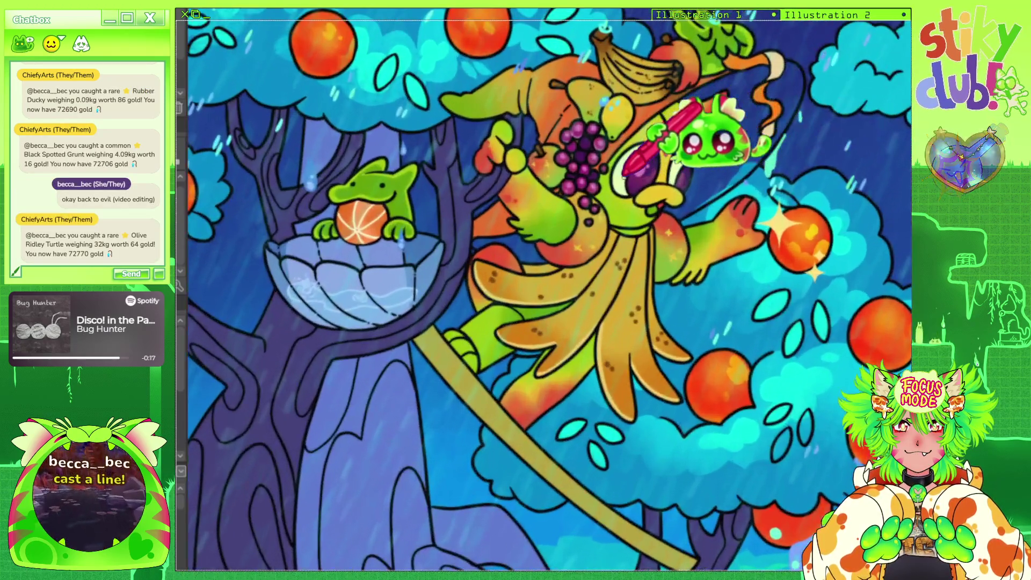
pyautogui.scroll(-2, 621, 202)
pyautogui.scroll(4, 582, 325)
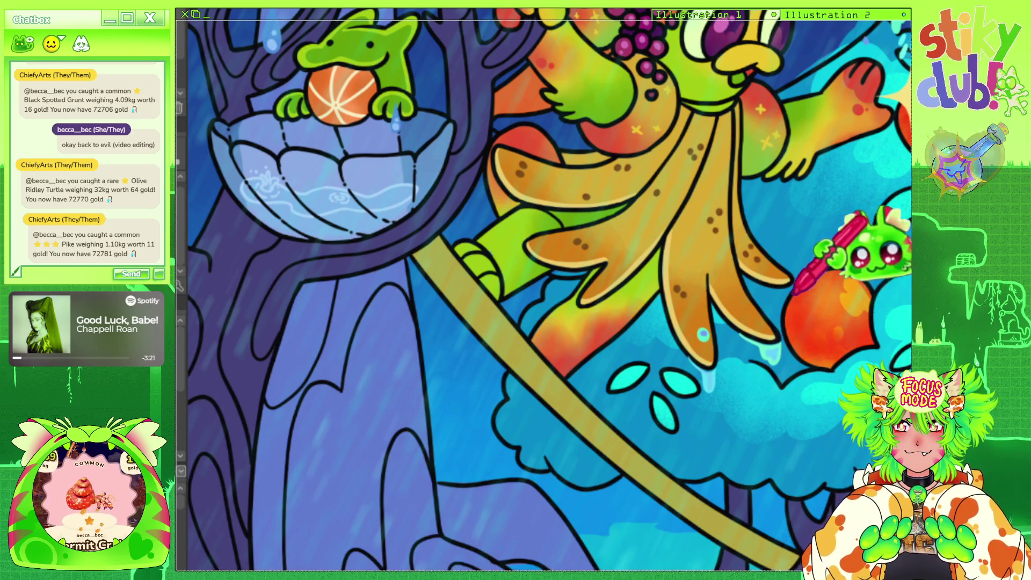
# Brush a vertical light-blue rain streak down the tail, redo it slightly lower, and fit the canvas.
pyautogui.scroll(-1, 703, 334)
pyautogui.scroll(-1, 701, 344)
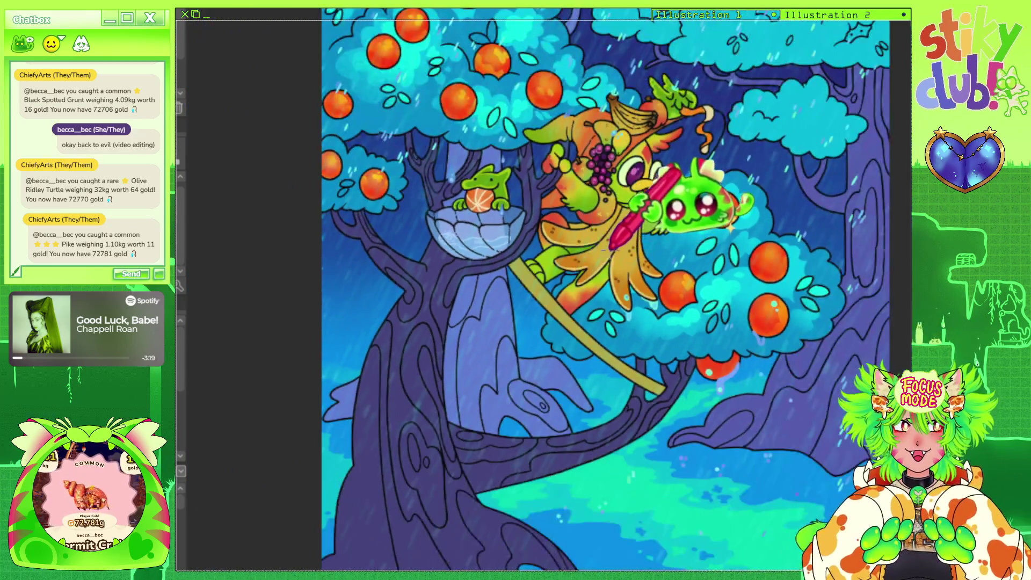
pyautogui.scroll(-1, 698, 351)
pyautogui.scroll(-1, 697, 359)
pyautogui.scroll(2, 632, 248)
pyautogui.scroll(1, 633, 247)
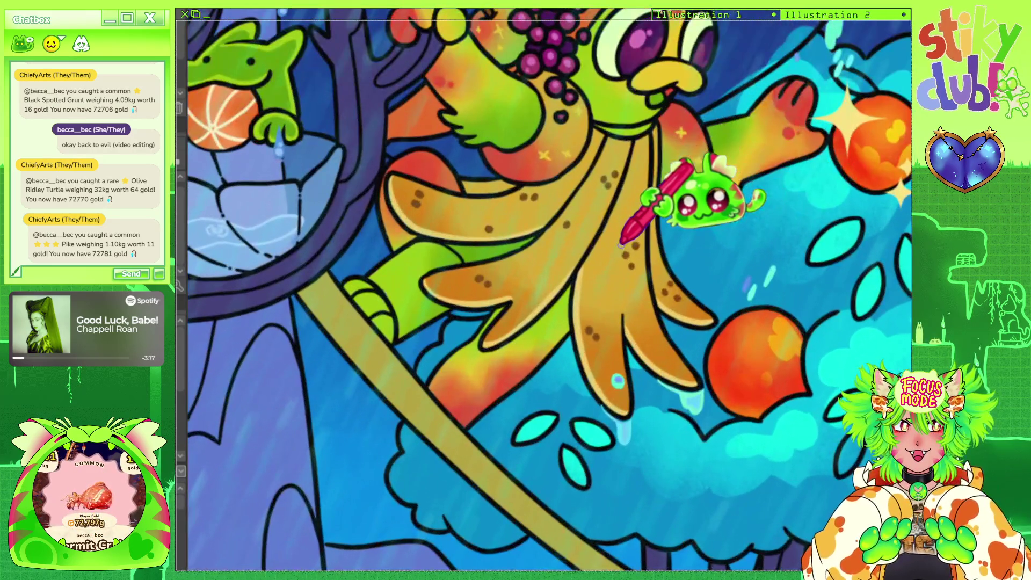
pyautogui.moveTo(641, 186); pyautogui.dragTo(643, 311)
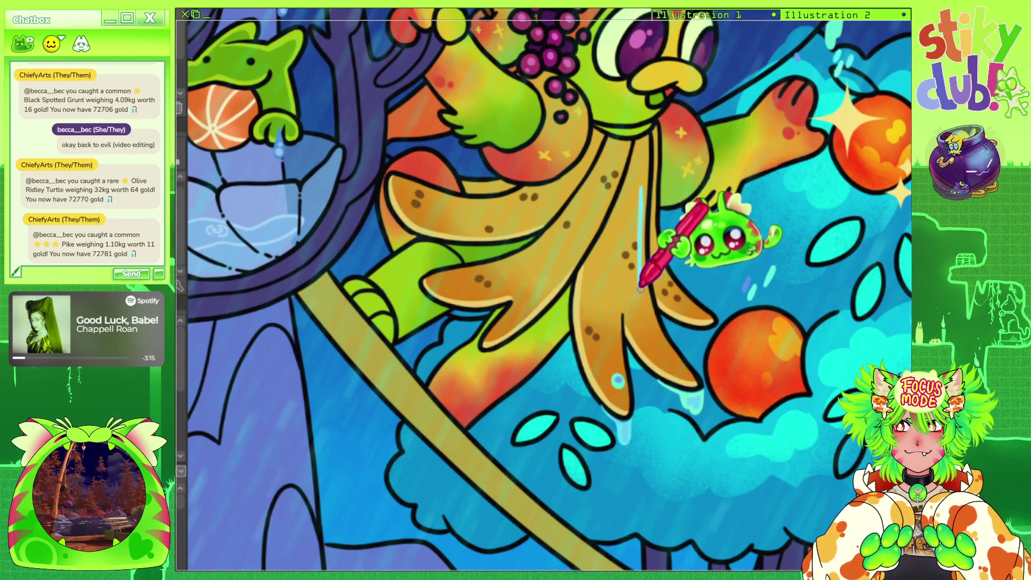
pyautogui.hotkey('ctrl', 'z')
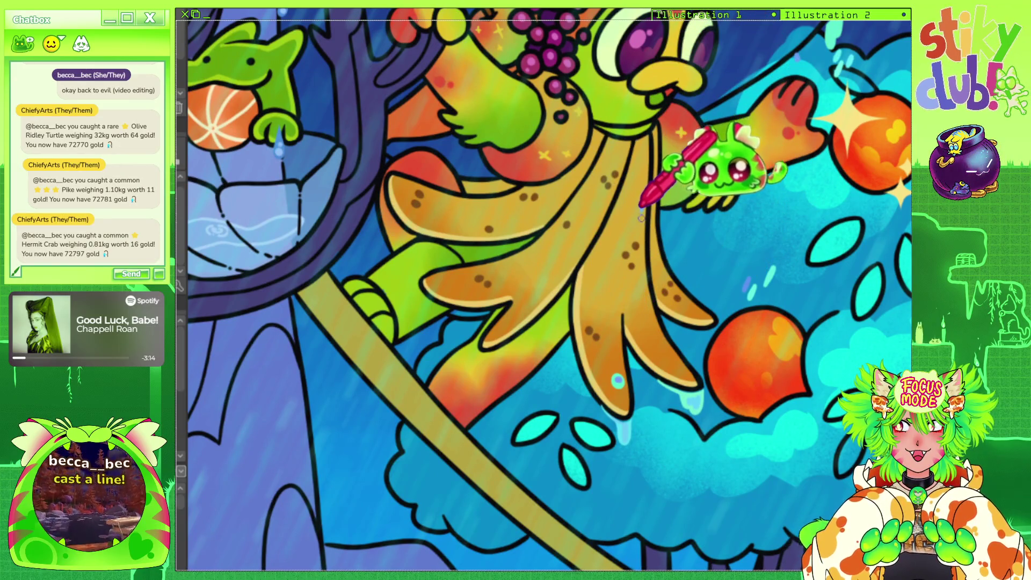
pyautogui.moveTo(642, 203); pyautogui.dragTo(643, 321)
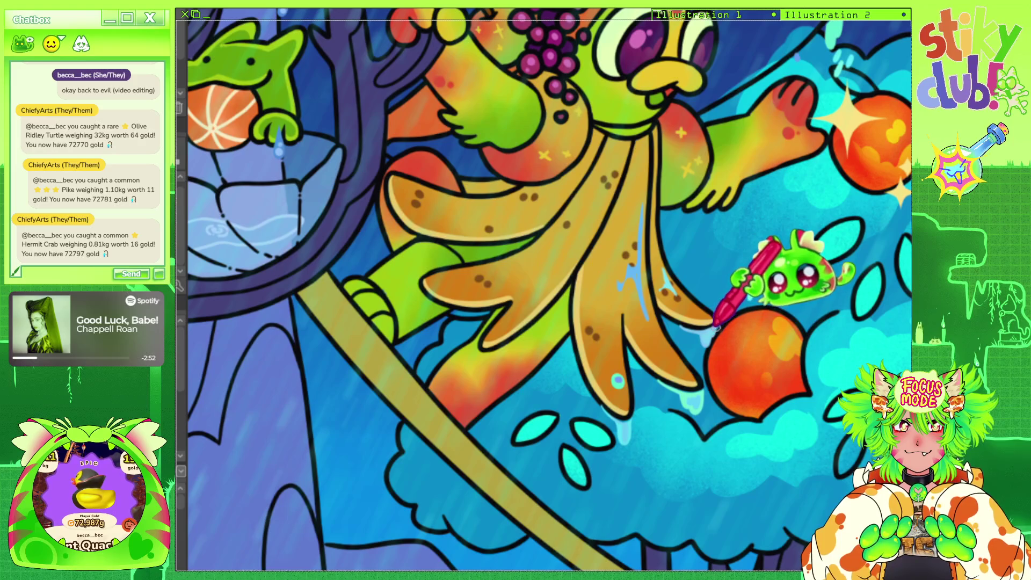
pyautogui.hotkey('ctrl', '0')
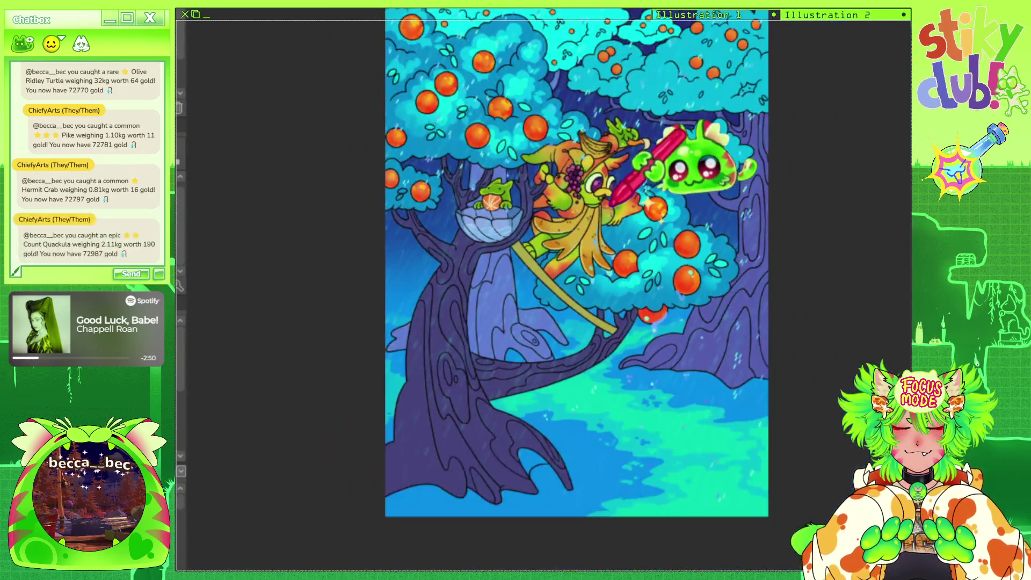
# Extend the right-hand purple mound leftward and downward over the teal ground.
pyautogui.scroll(5, 587, 159)
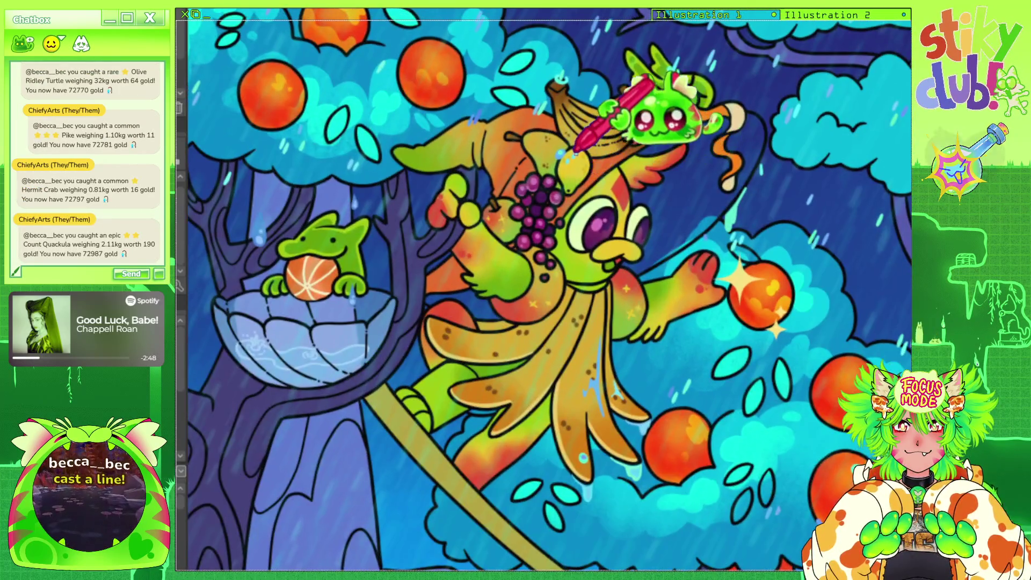
pyautogui.hotkey('ctrl', '0')
pyautogui.scroll(6, 537, 212)
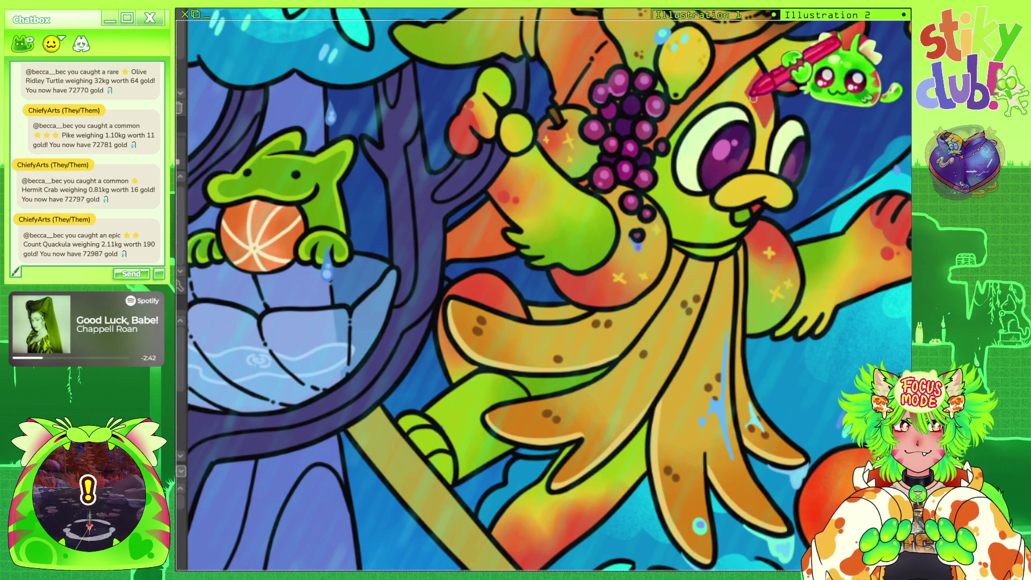
pyautogui.scroll(-3, 752, 97)
pyautogui.scroll(-3, 553, 138)
pyautogui.scroll(-3, 645, 231)
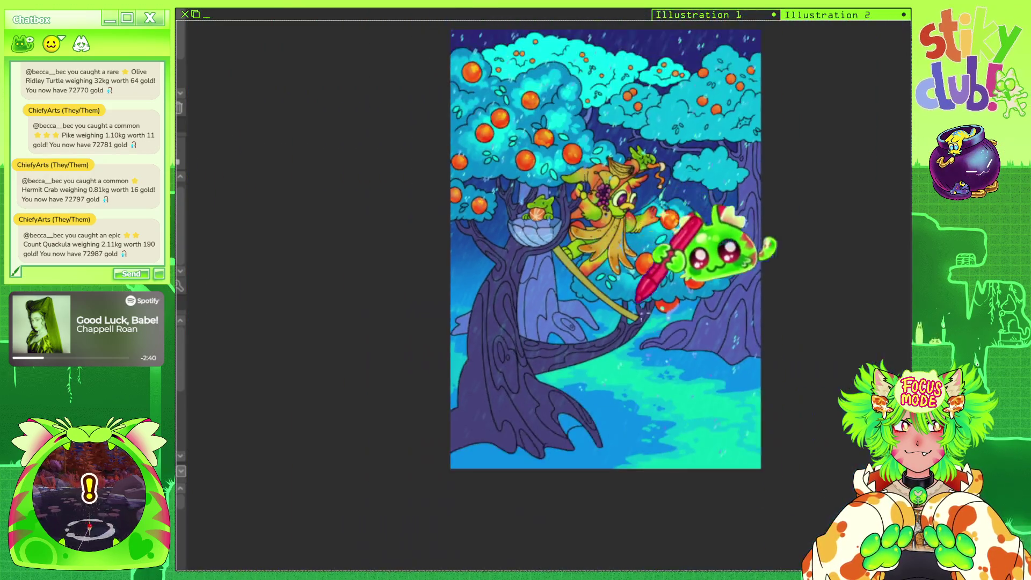
pyautogui.scroll(5, 634, 397)
pyautogui.scroll(1, 633, 398)
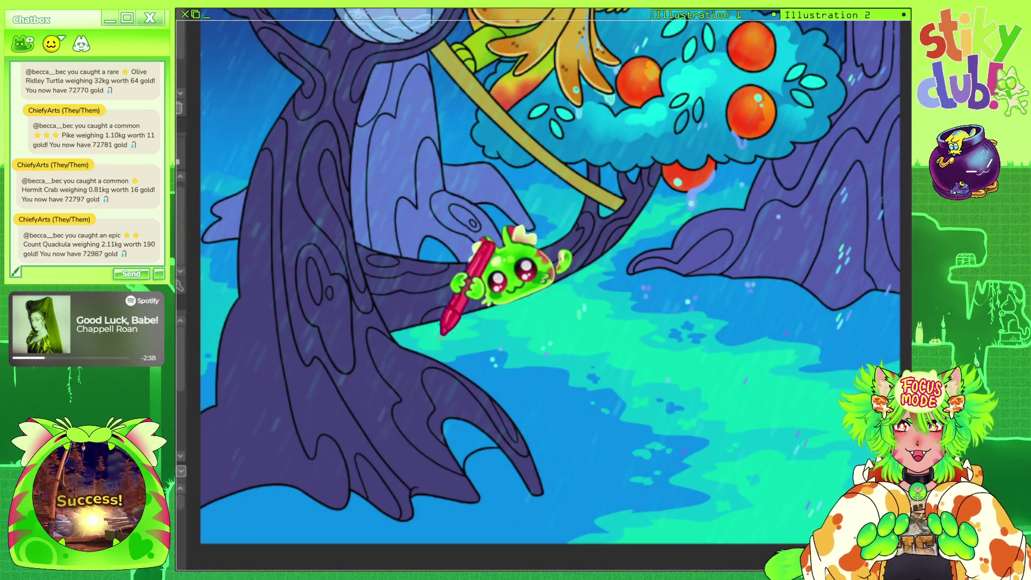
pyautogui.scroll(1, 584, 343)
pyautogui.moveTo(647, 177); pyautogui.dragTo(636, 247)
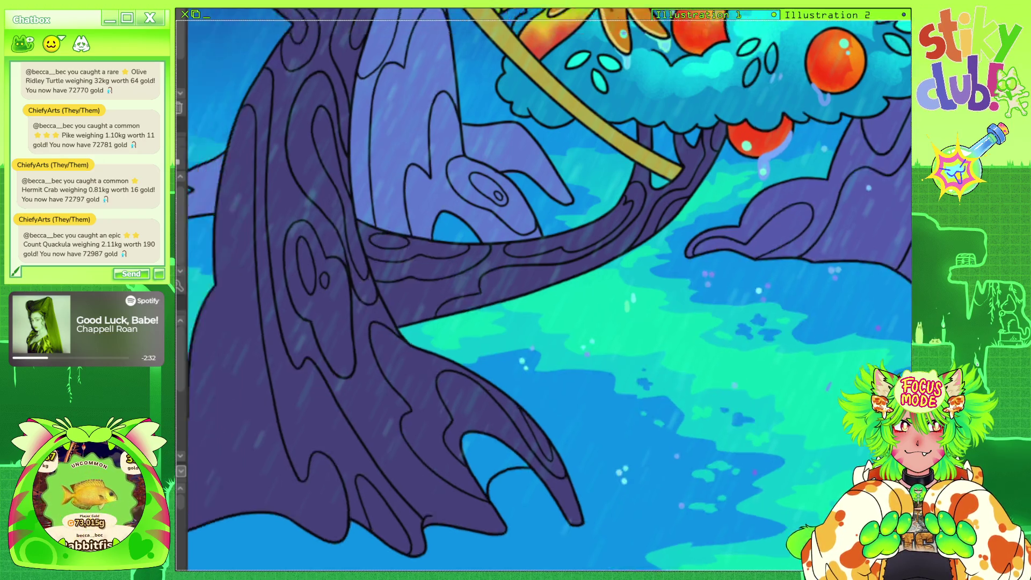
pyautogui.scroll(5, 591, 268)
pyautogui.hscroll(-5, 591, 269)
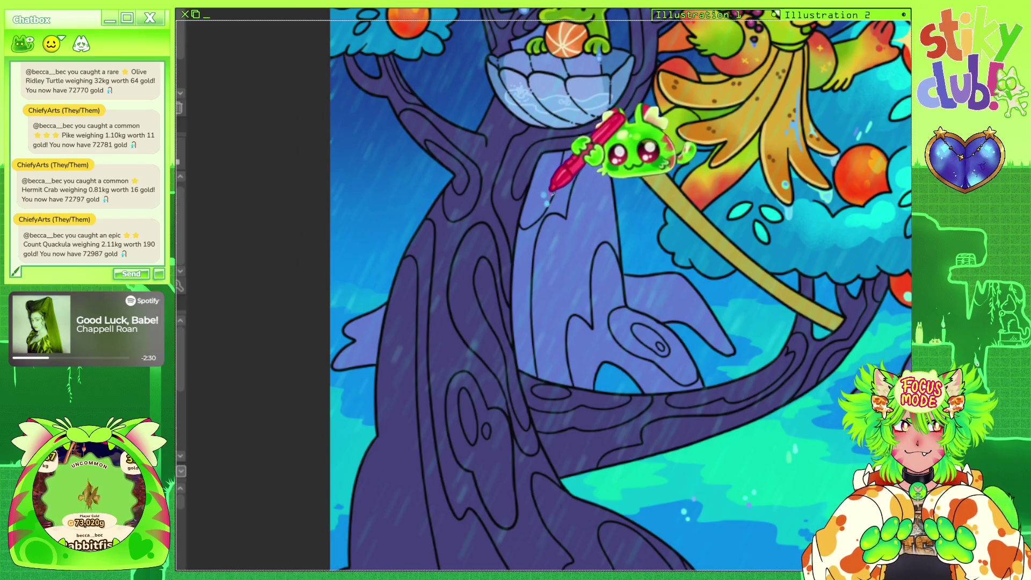
pyautogui.click(343, 137)
pyautogui.click(352, 137)
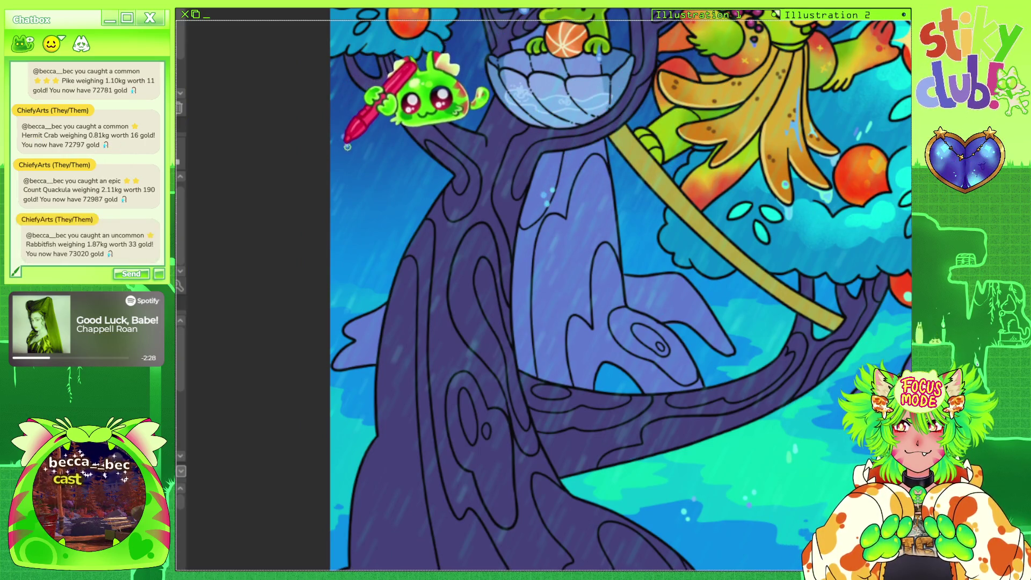
pyautogui.click(347, 146)
pyautogui.click(336, 69)
pyautogui.click(428, 79)
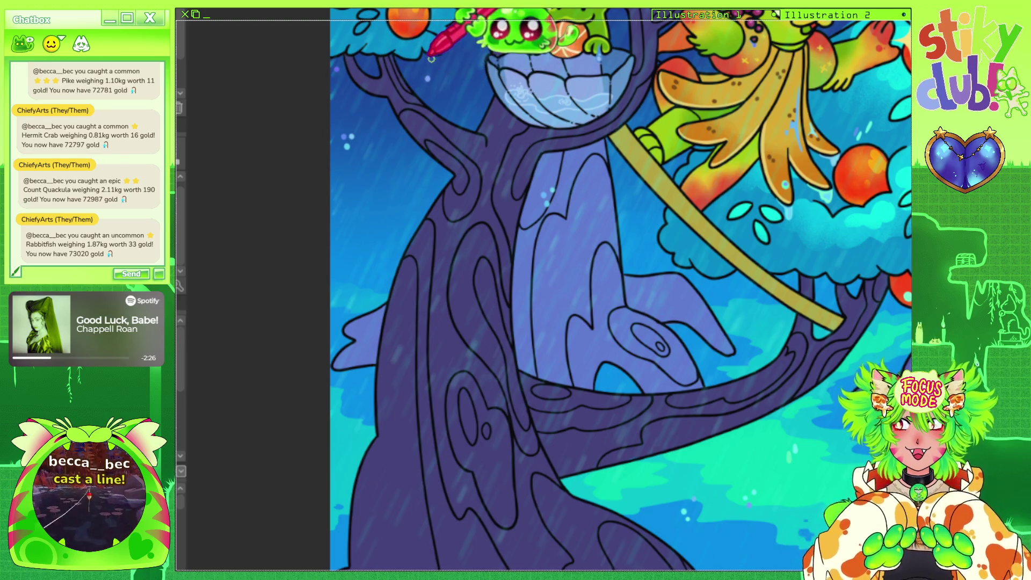
pyautogui.click(381, 273)
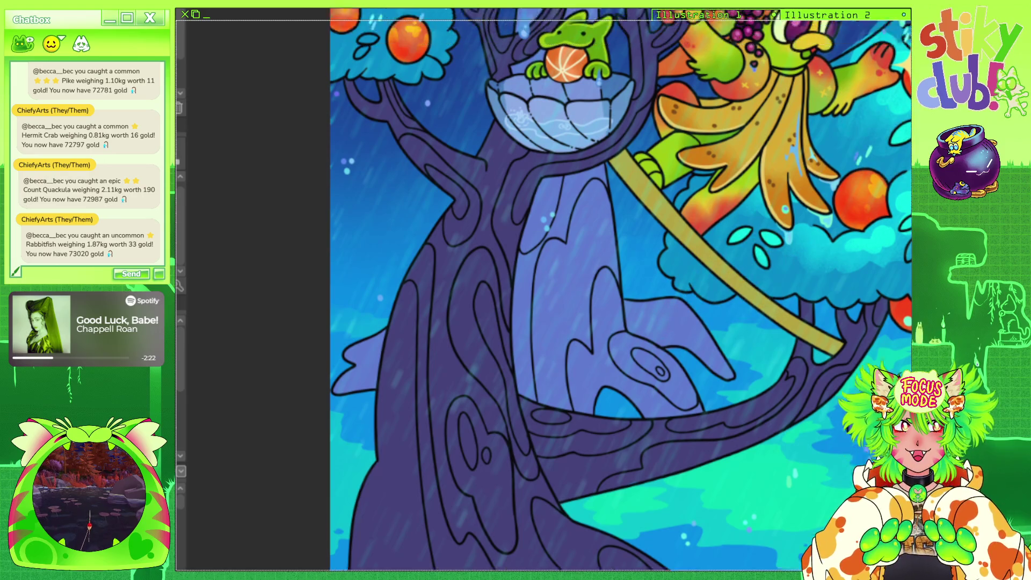
pyautogui.scroll(5, 666, 312)
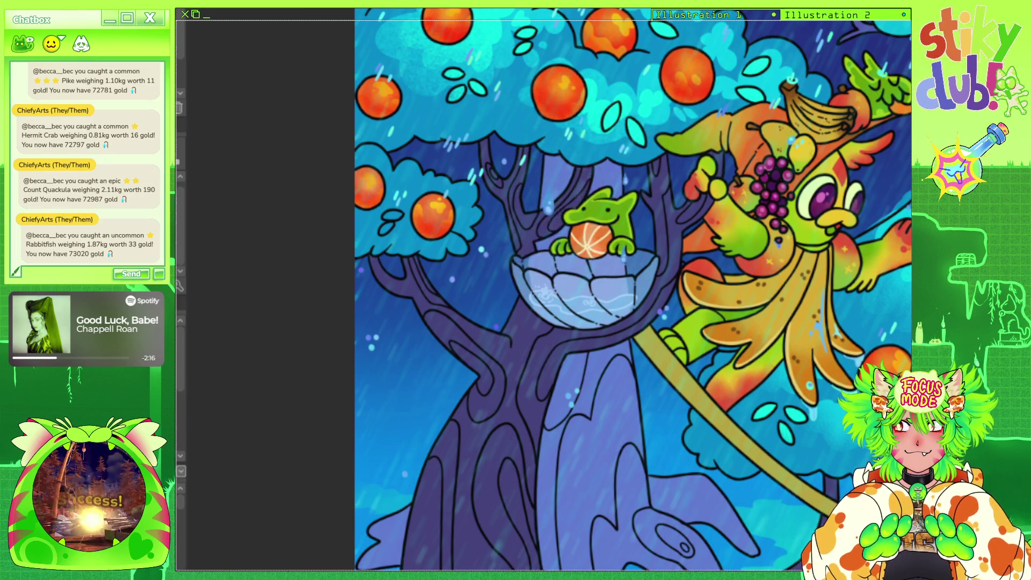
pyautogui.scroll(-3, 633, 290)
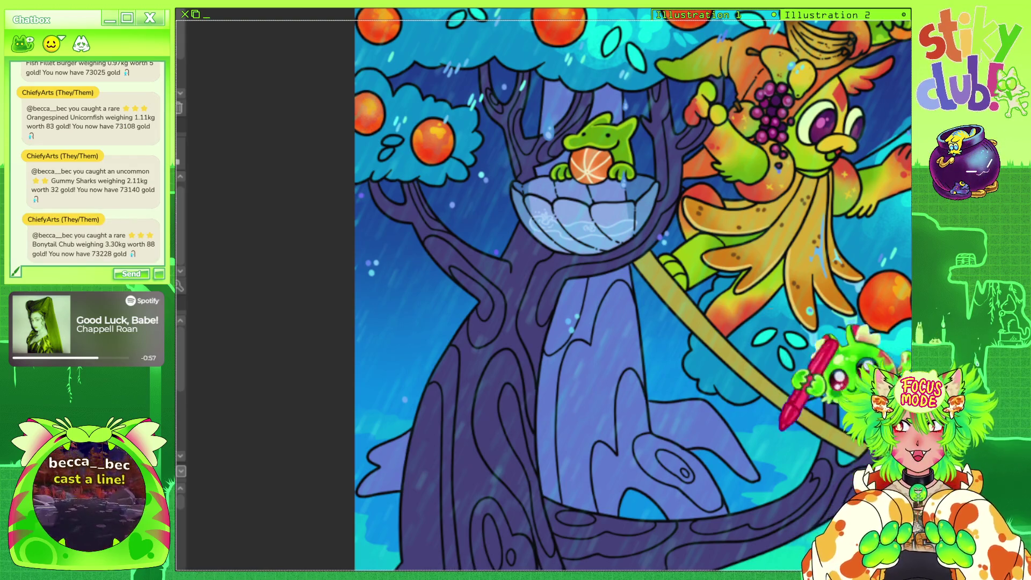
# Pan the view to bring the lower trunk, roots and ground base into sight.
pyautogui.scroll(-3, 553, 372)
pyautogui.scroll(2, 553, 373)
pyautogui.scroll(2, 553, 372)
pyautogui.hscroll(-2, 553, 372)
pyautogui.scroll(-1, 553, 372)
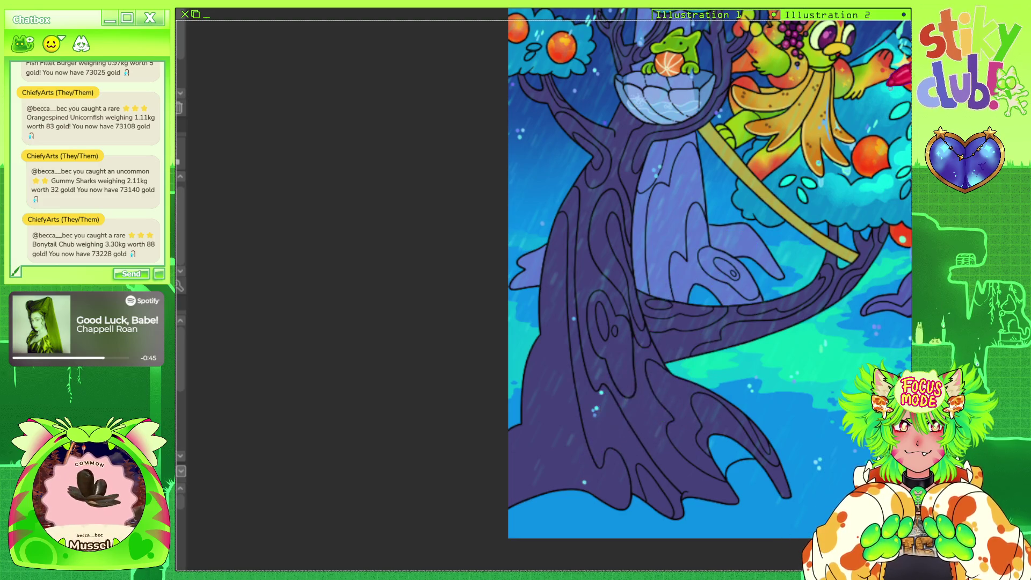
pyautogui.moveTo(603, 437); pyautogui.dragTo(527, 463)
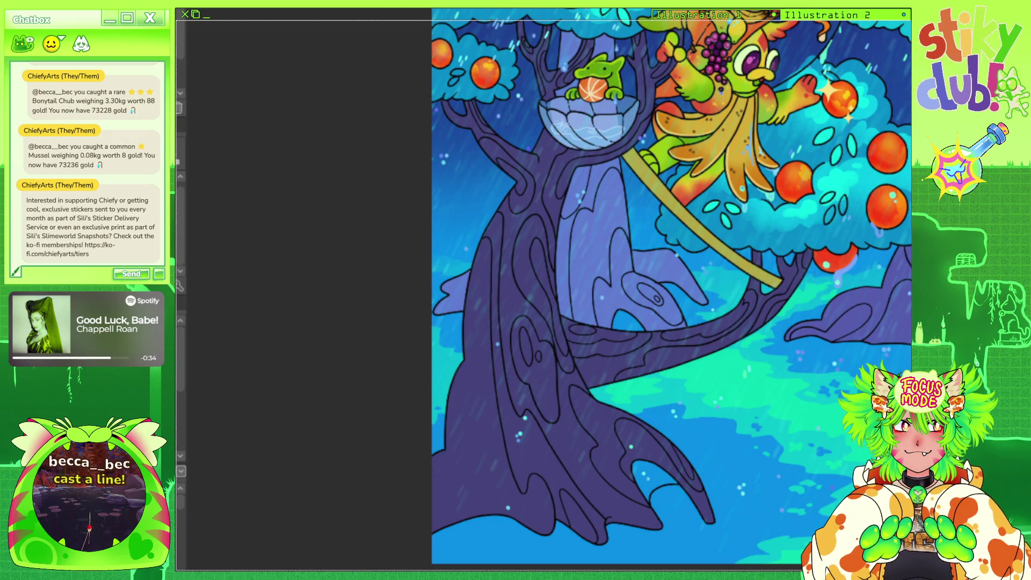
pyautogui.moveTo(838, 178); pyautogui.dragTo(788, 185)
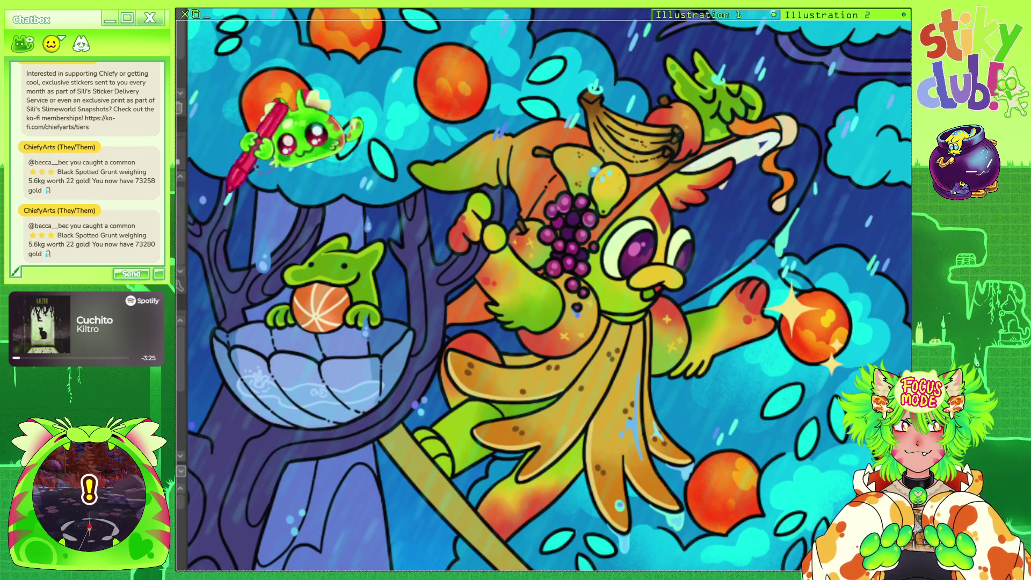
# Zoom in and out around the white oval behind the creature's head to review it.
pyautogui.scroll(1, 638, 254)
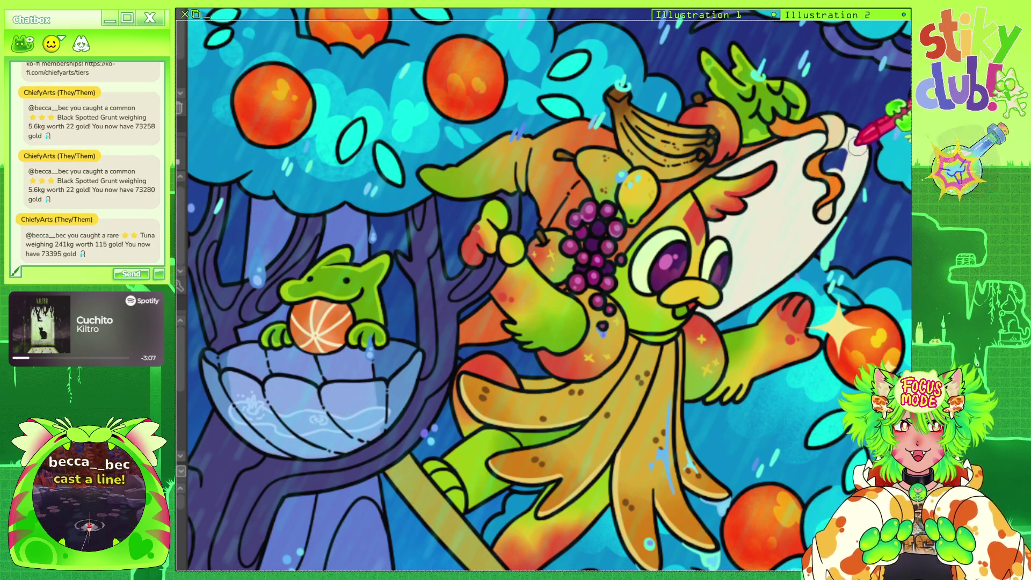
pyautogui.scroll(-3, 543, 247)
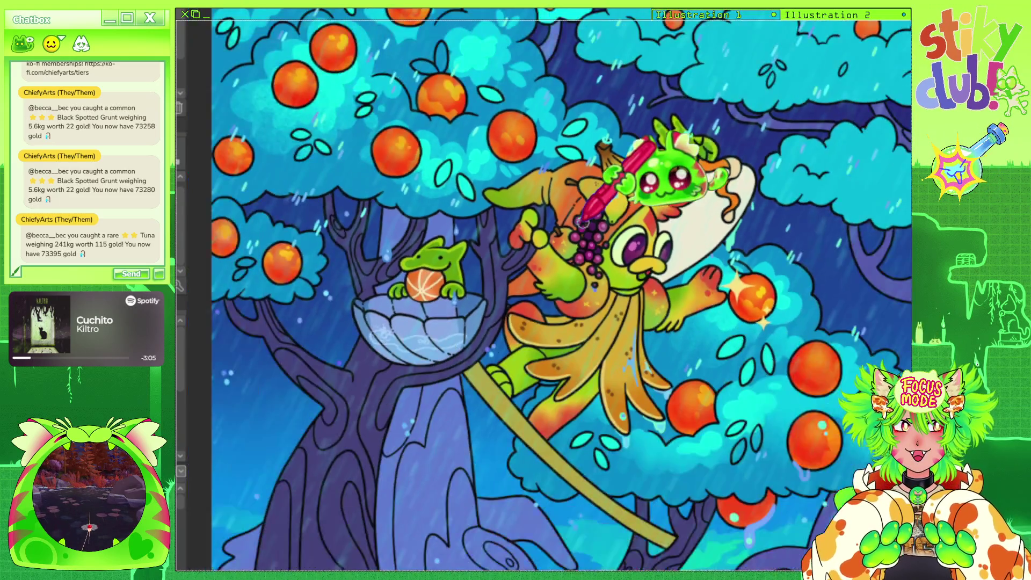
pyautogui.scroll(3, 543, 248)
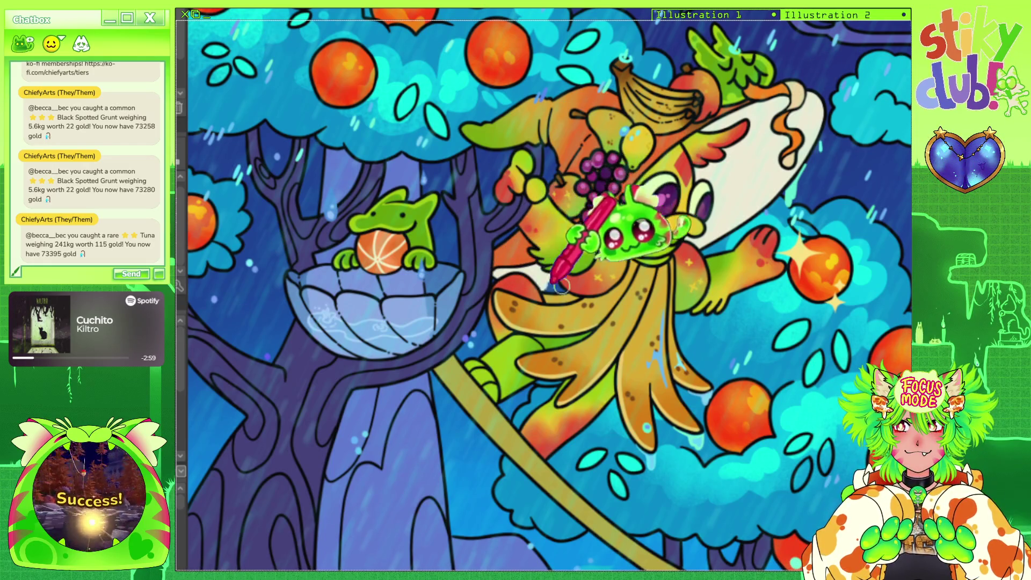
pyautogui.scroll(-5, 703, 138)
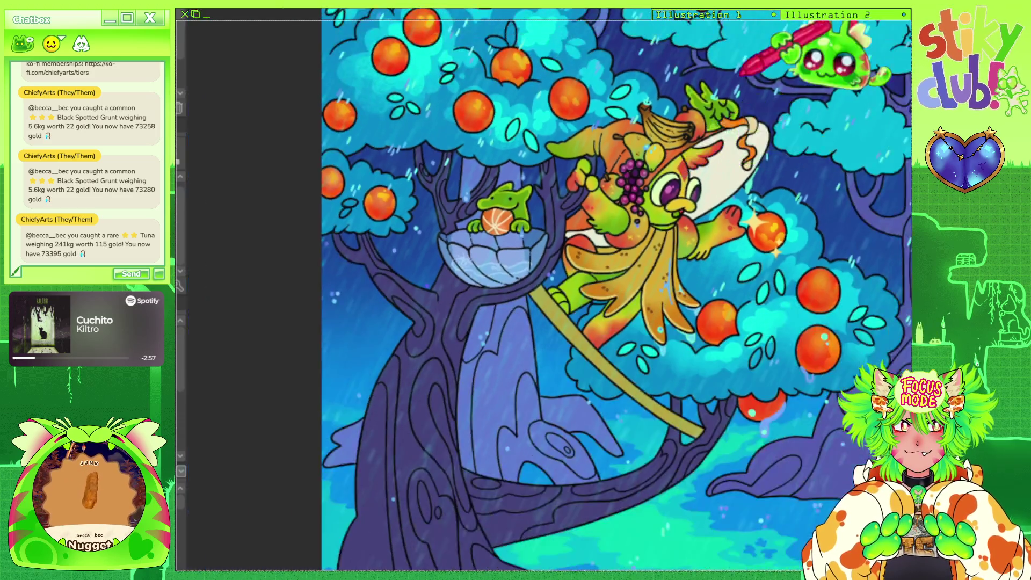
pyautogui.scroll(5, 699, 213)
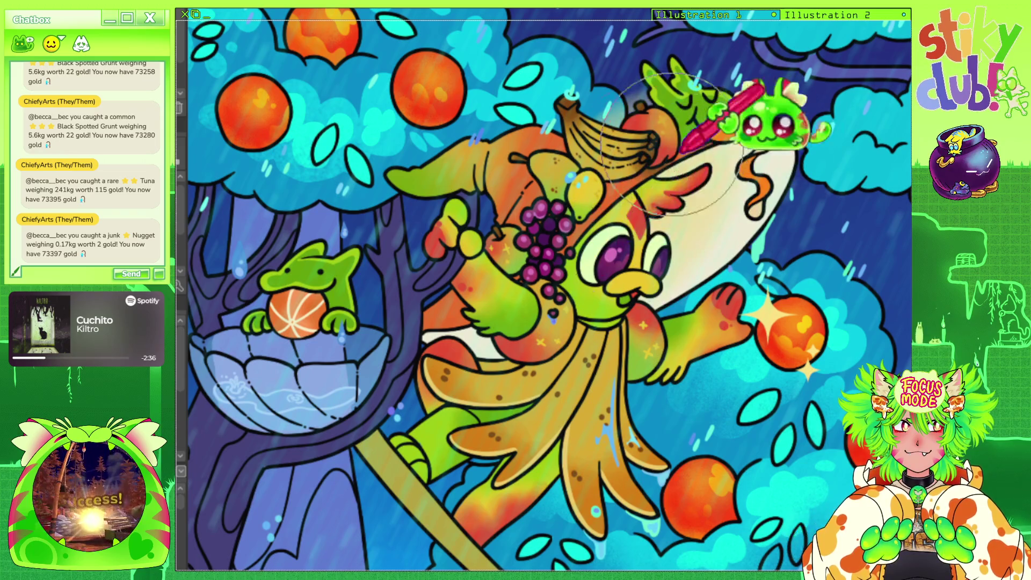
pyautogui.scroll(-3, 586, 241)
pyautogui.scroll(-3, 586, 241)
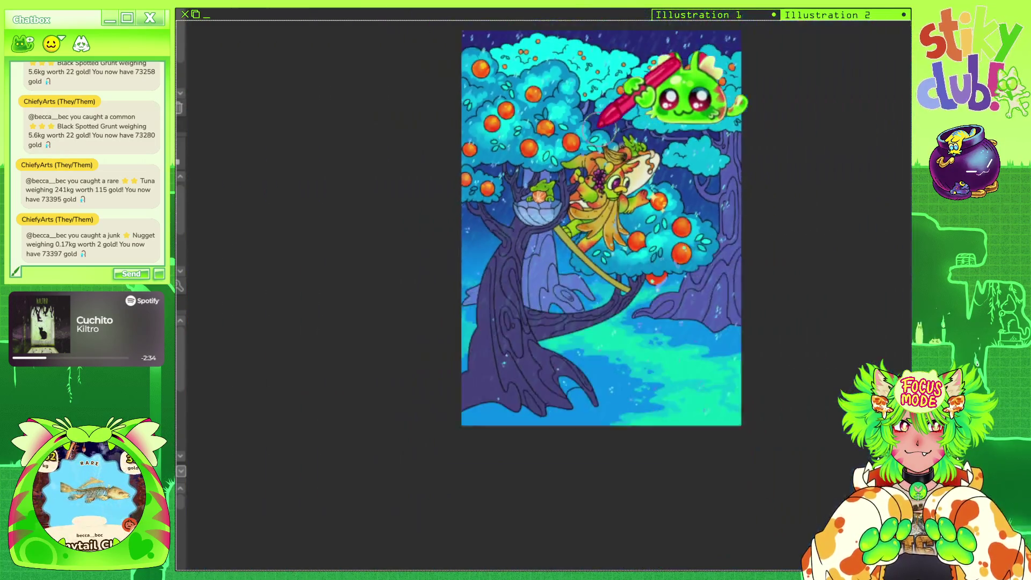
pyautogui.scroll(2, 590, 183)
pyautogui.scroll(4, 591, 183)
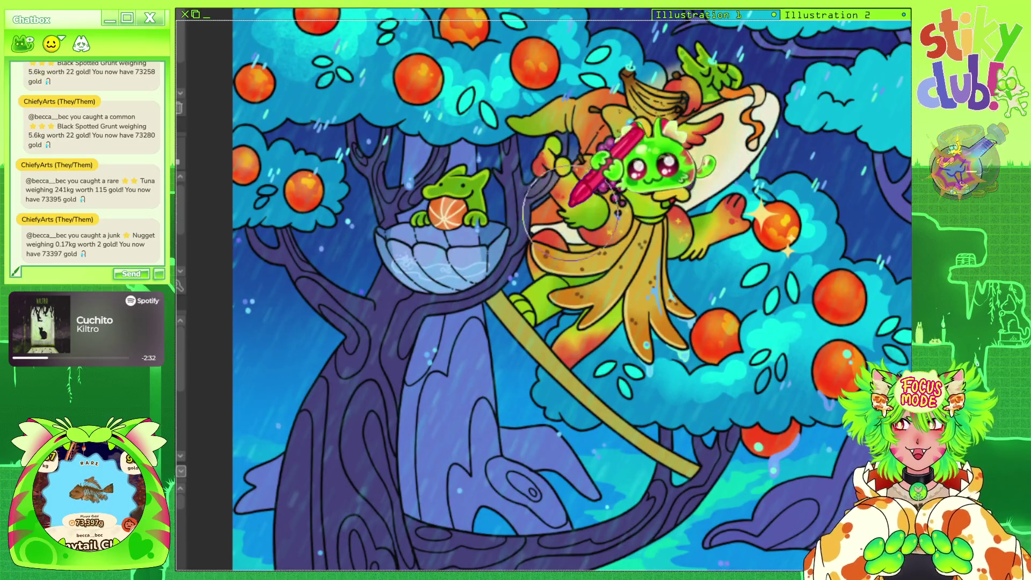
pyautogui.scroll(-2, 617, 161)
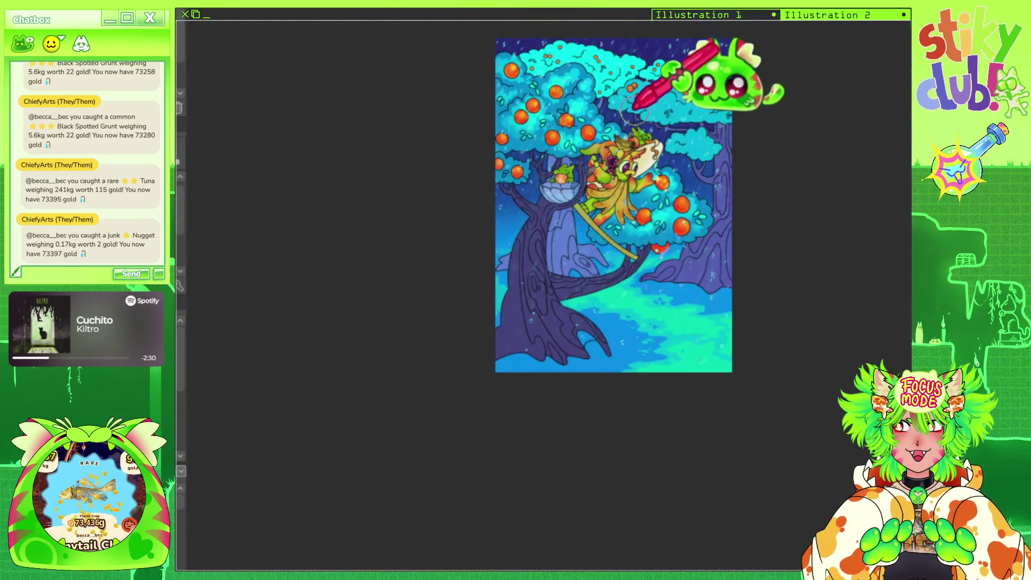
pyautogui.scroll(3, 618, 161)
pyautogui.scroll(2, 618, 161)
pyautogui.scroll(-3, 618, 139)
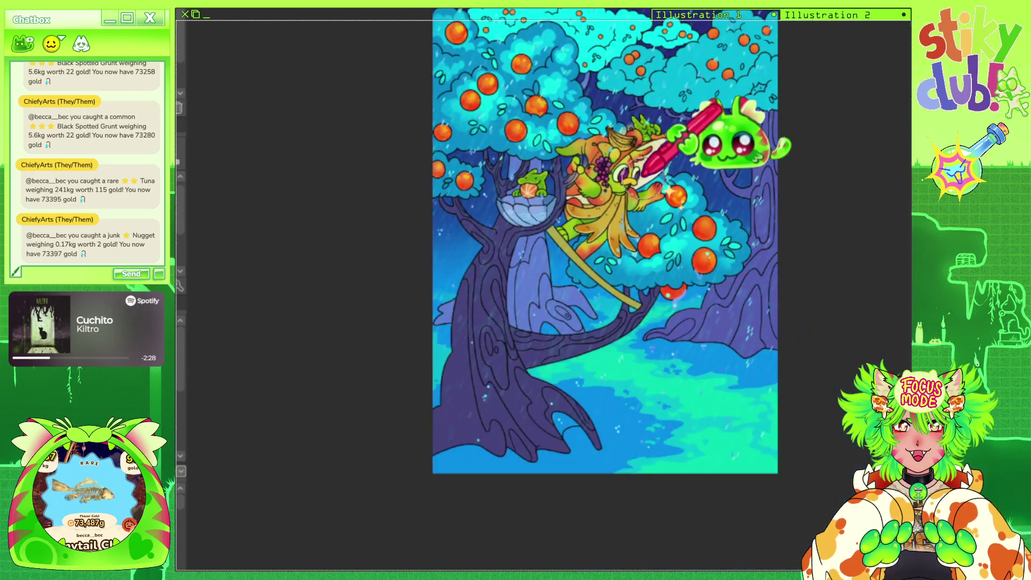
pyautogui.scroll(-1, 693, 81)
pyautogui.scroll(1, 816, 138)
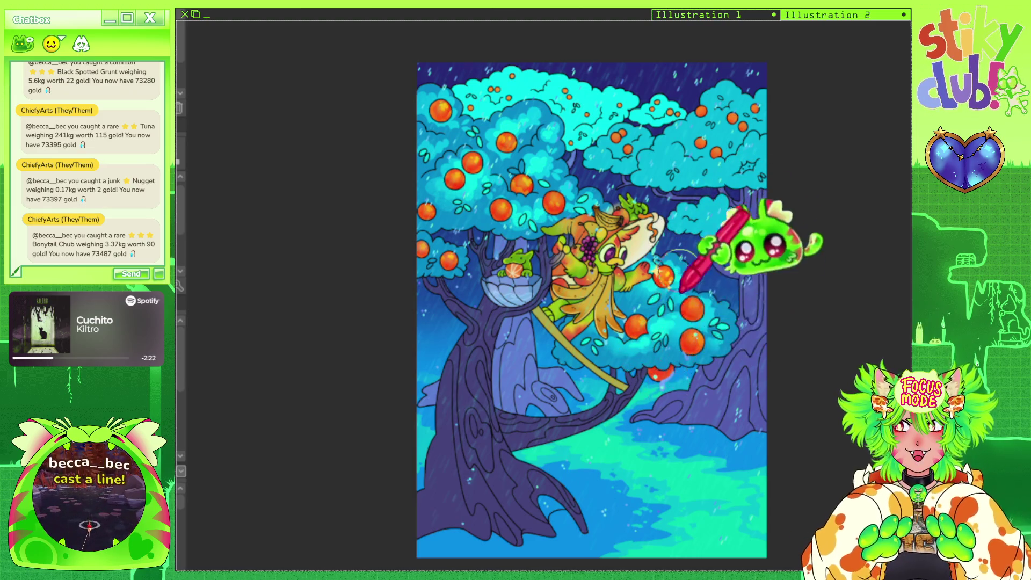
pyautogui.scroll(1, 671, 344)
pyautogui.scroll(2, 720, 375)
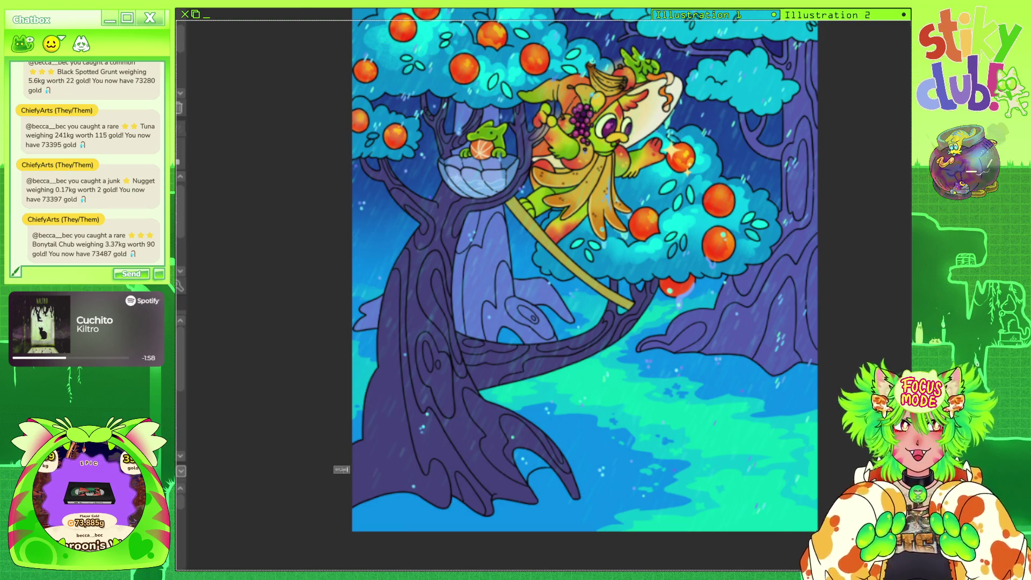
pyautogui.scroll(-1, 772, 509)
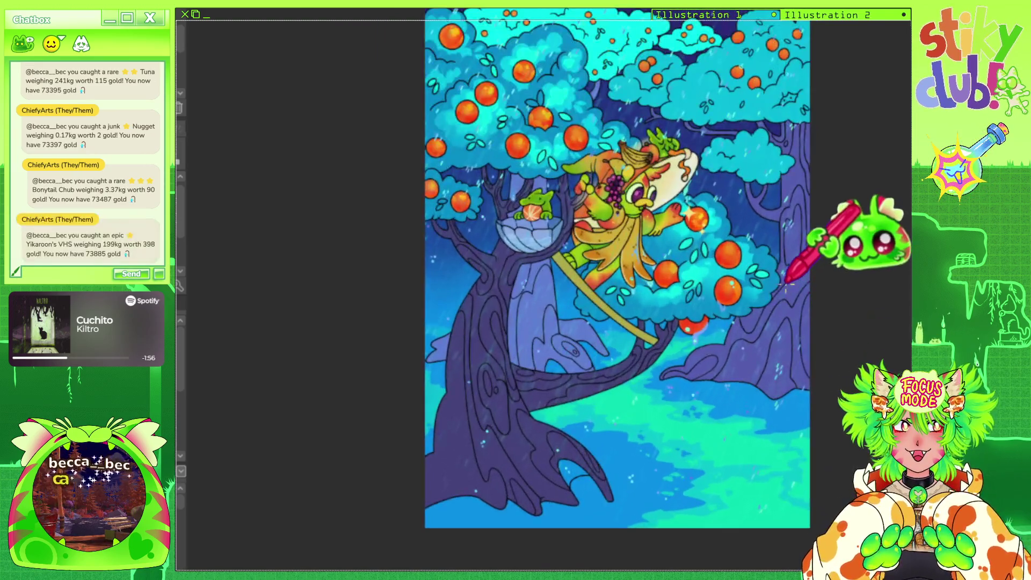
pyautogui.moveTo(892, 280); pyautogui.dragTo(859, 278)
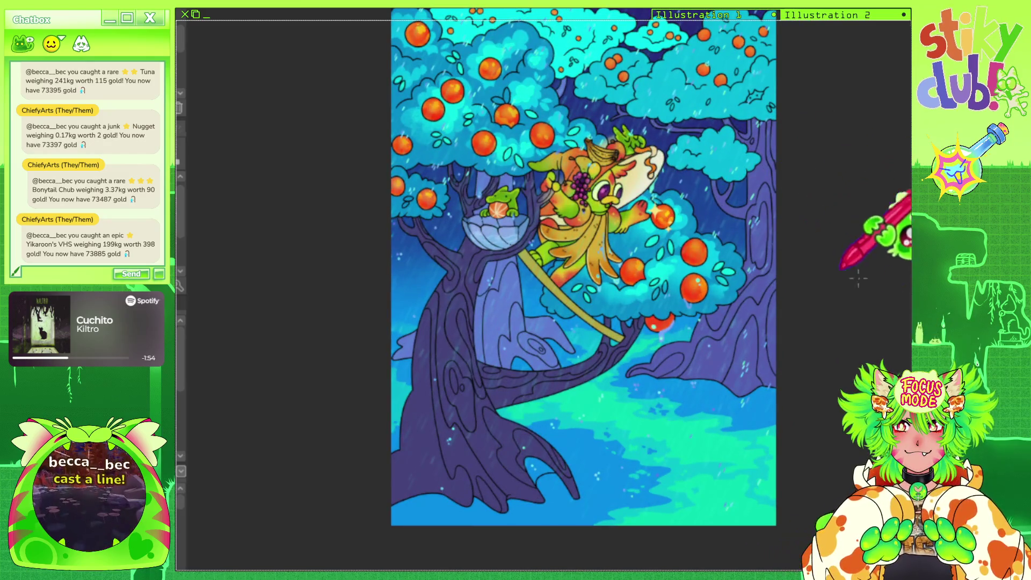
pyautogui.scroll(-1, 697, 479)
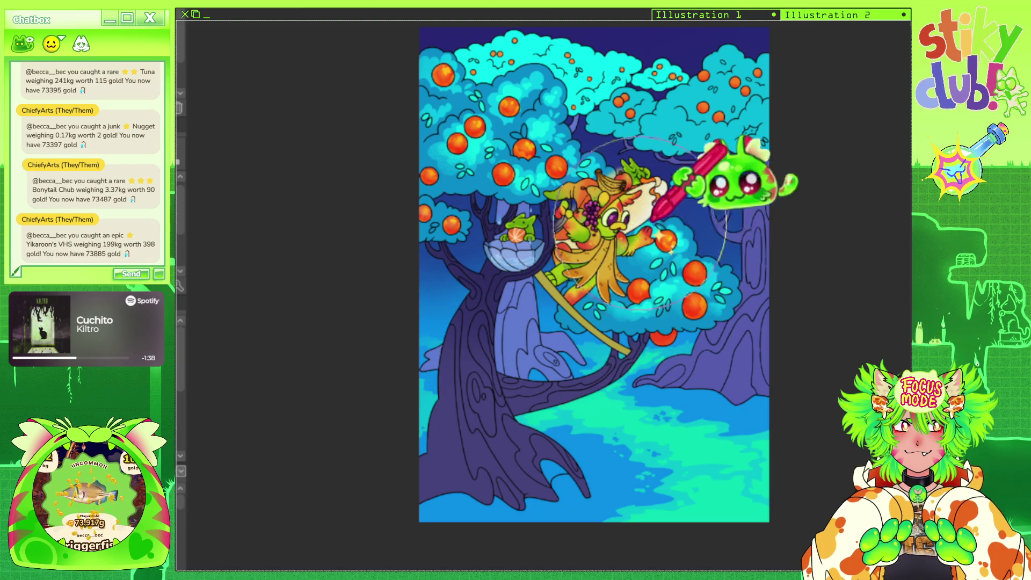
pyautogui.scroll(2, 617, 182)
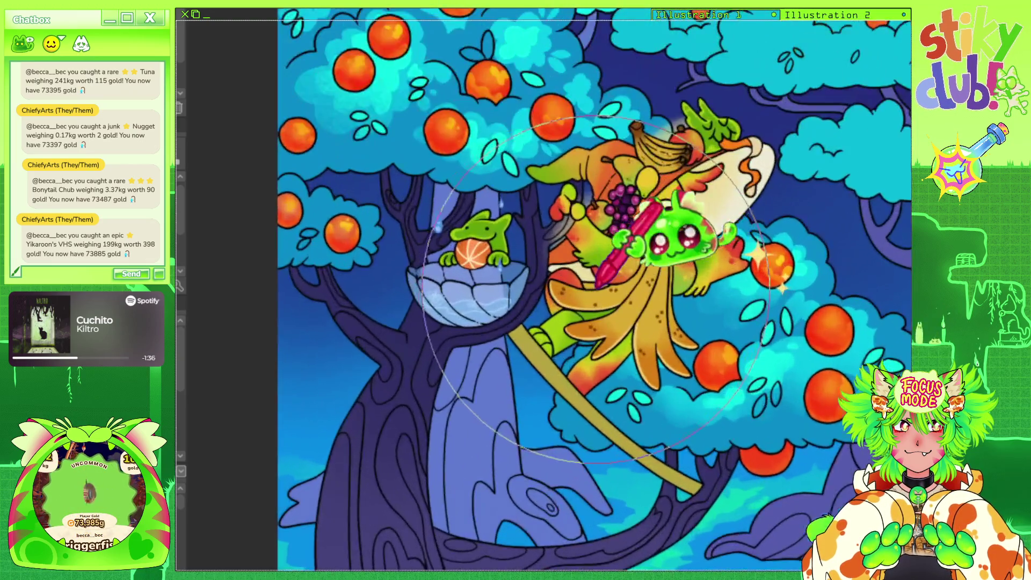
pyautogui.scroll(2, 618, 182)
pyautogui.scroll(2, 618, 182)
pyautogui.scroll(2, 617, 183)
pyautogui.scroll(1, 618, 215)
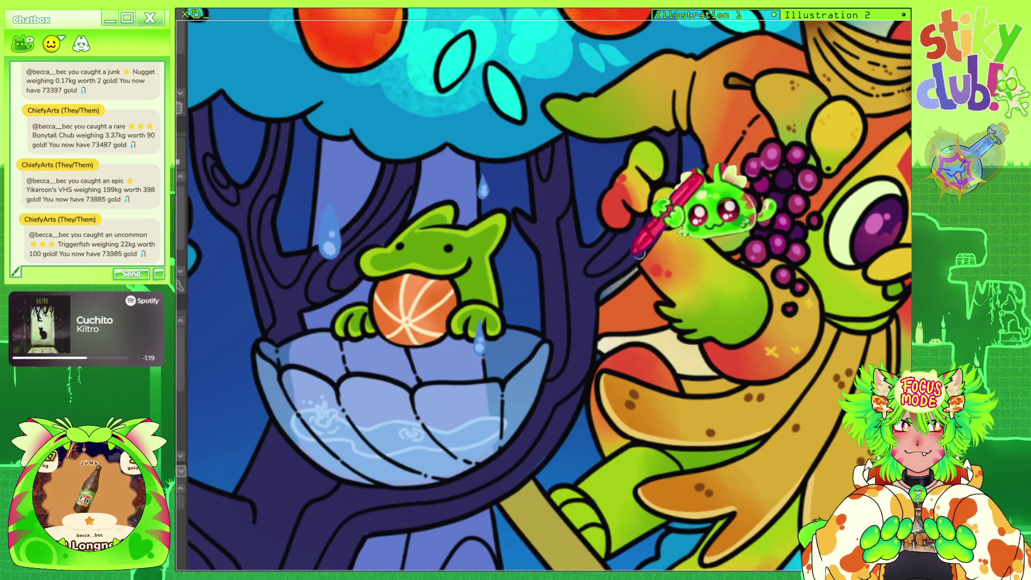
pyautogui.scroll(-3, 672, 188)
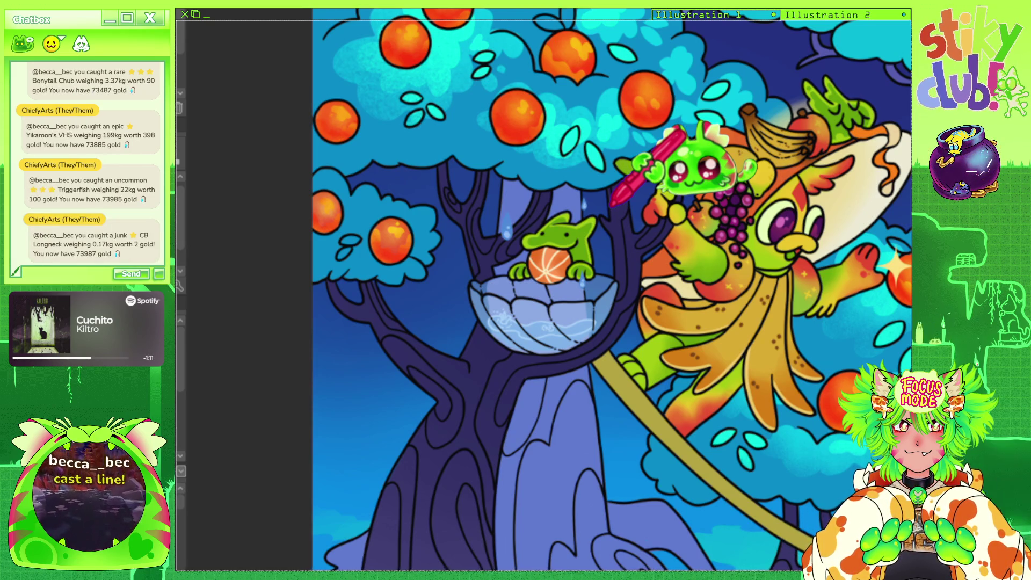
pyautogui.scroll(-2, 591, 156)
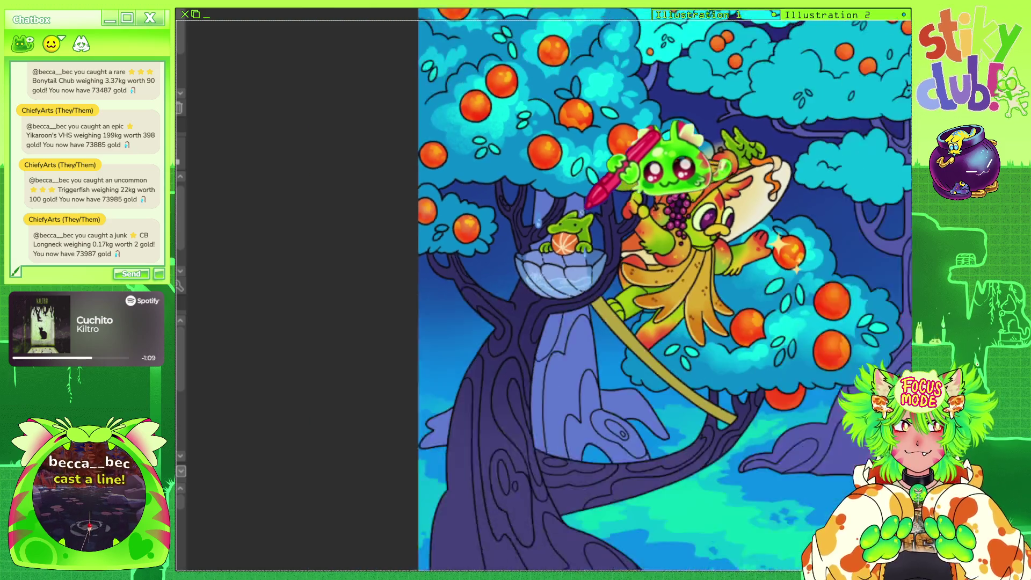
pyautogui.scroll(-2, 591, 156)
pyautogui.scroll(1, 571, 211)
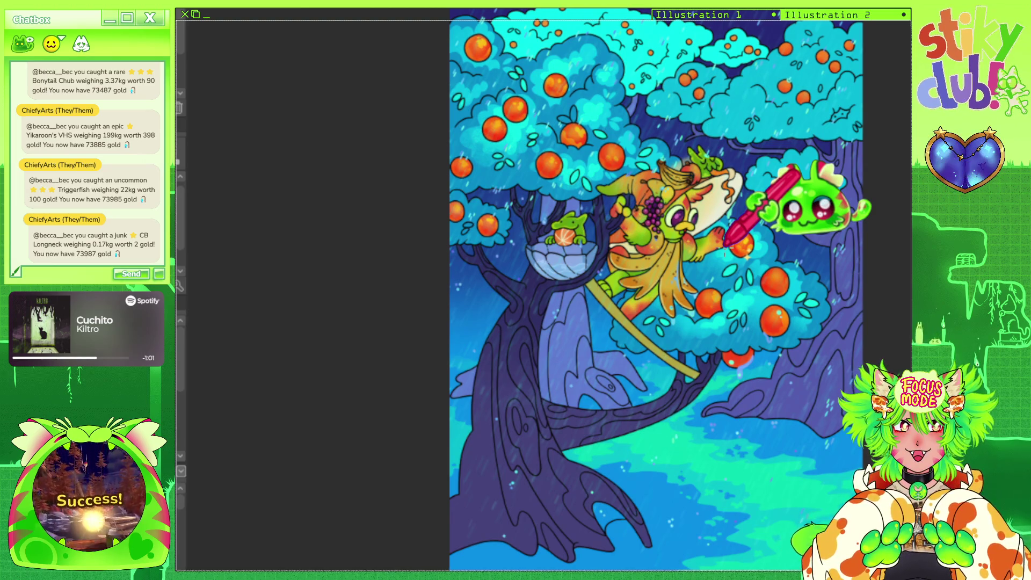
pyautogui.scroll(-2, 752, 231)
pyautogui.scroll(1, 778, 217)
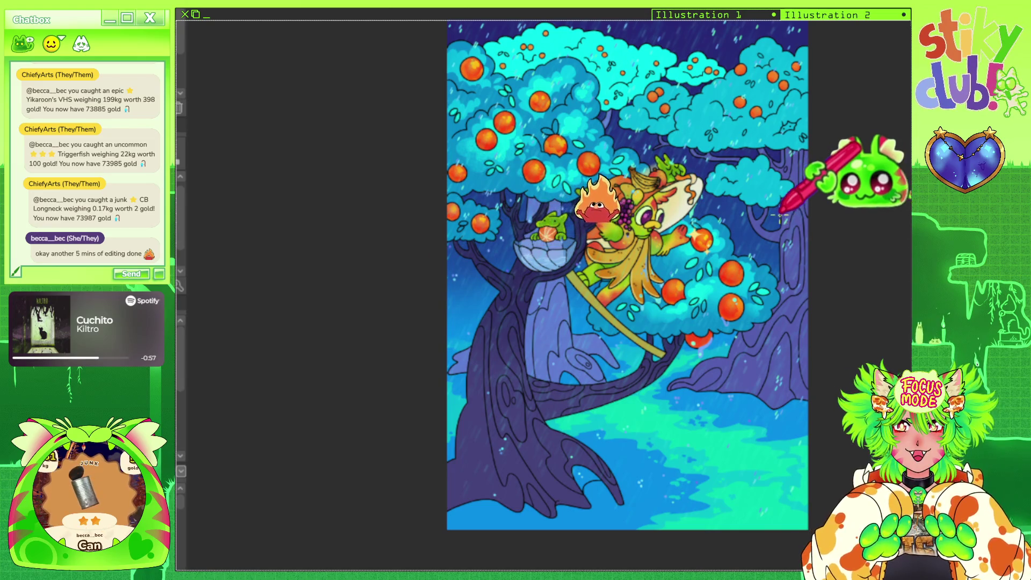
pyautogui.scroll(-1, 790, 229)
pyautogui.scroll(2, 693, 290)
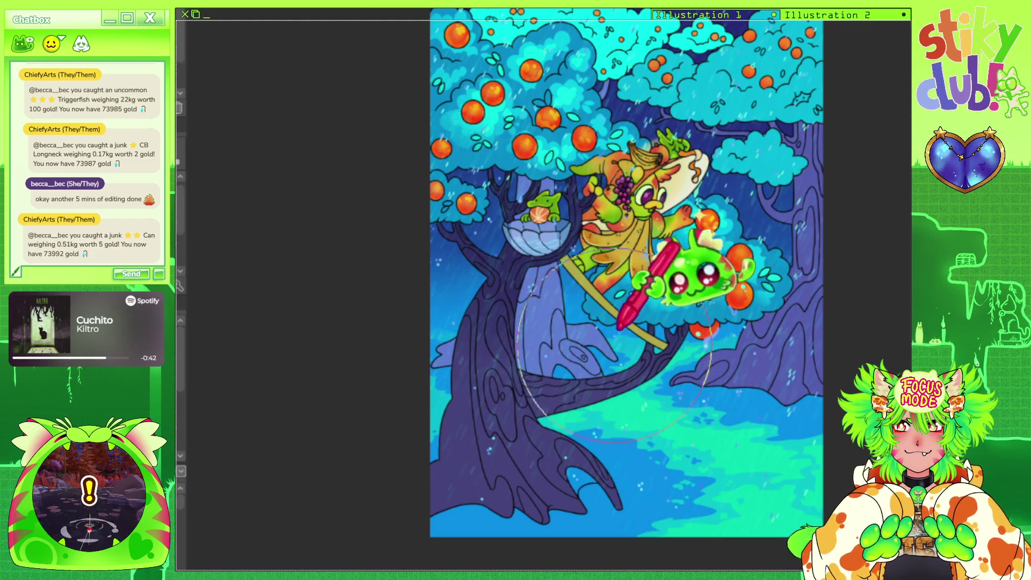
pyautogui.hotkey('ctrl', '+')
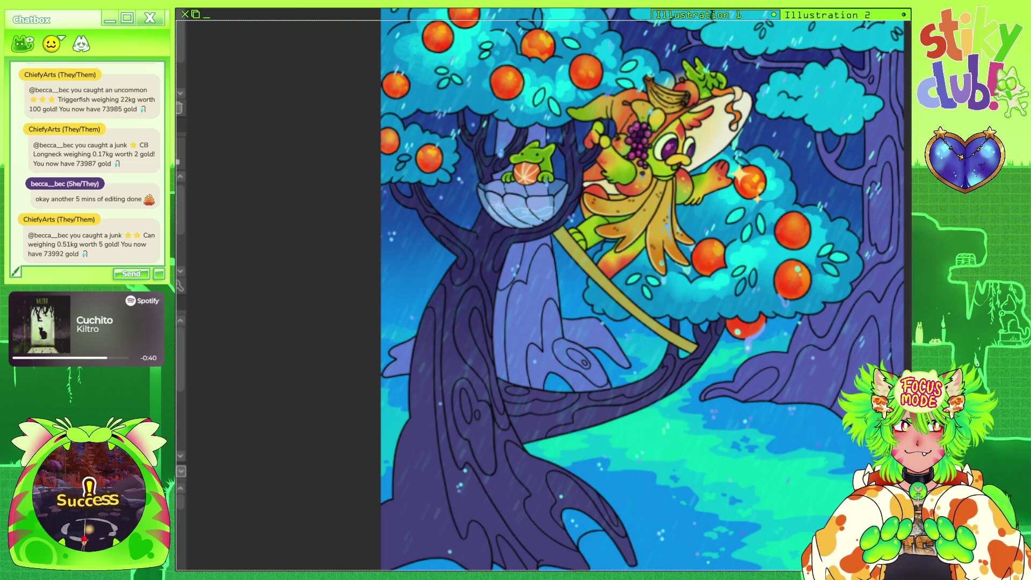
pyautogui.hotkey('ctrl', '0')
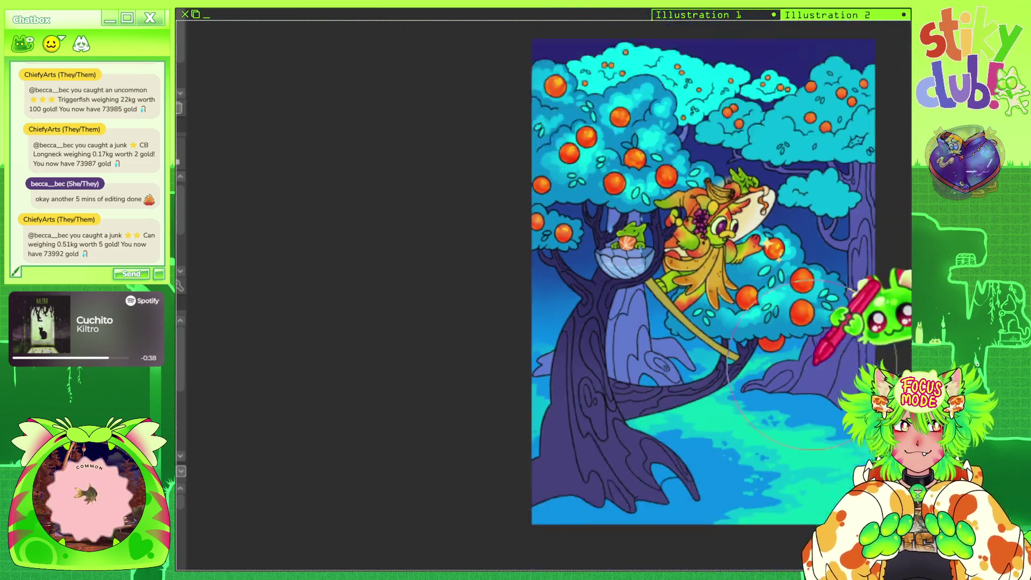
pyautogui.hotkey('ctrl', '+')
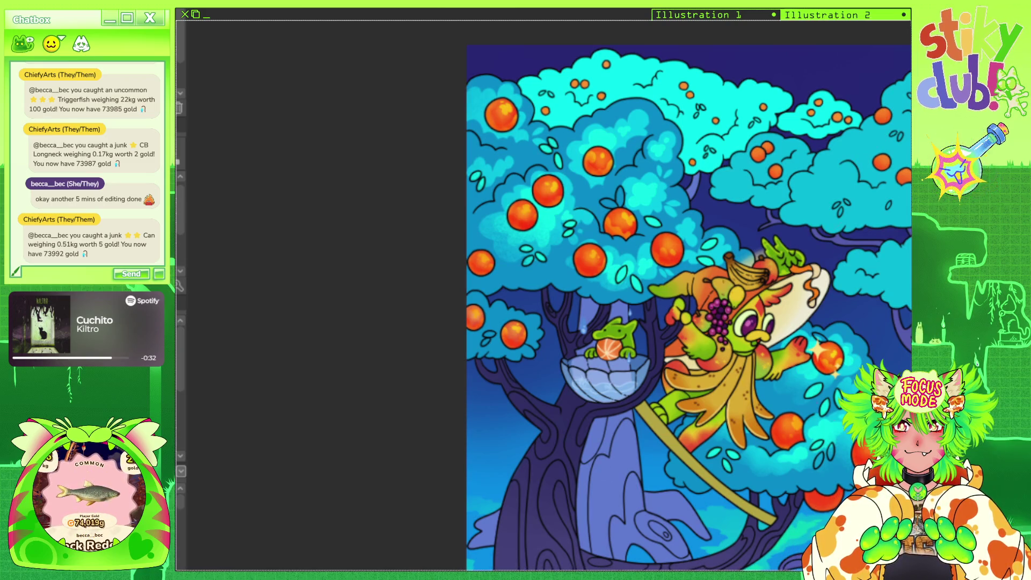
pyautogui.hotkey('ctrl', '-')
pyautogui.hotkey('ctrl', '-')
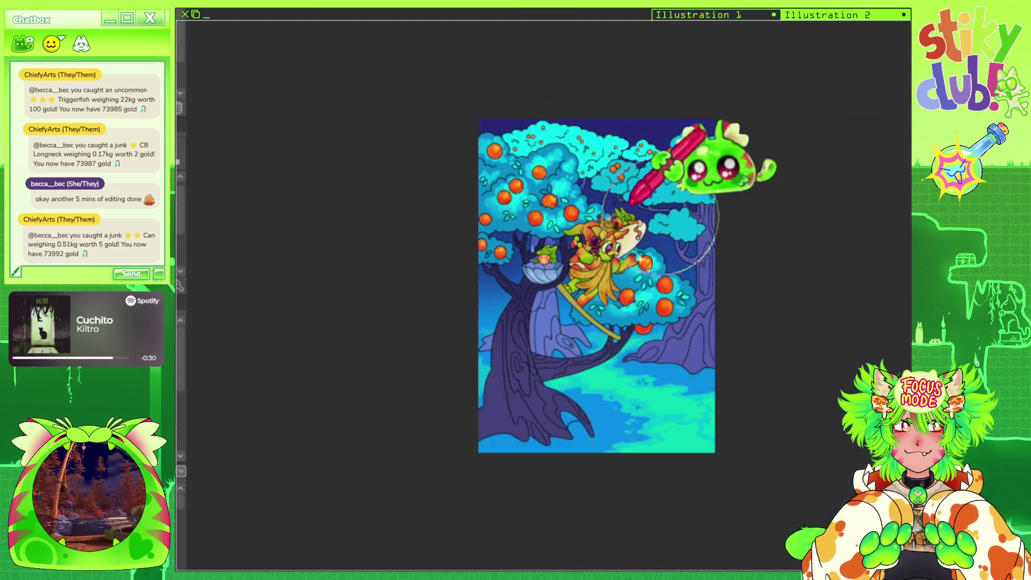
pyautogui.scroll(1, 664, 226)
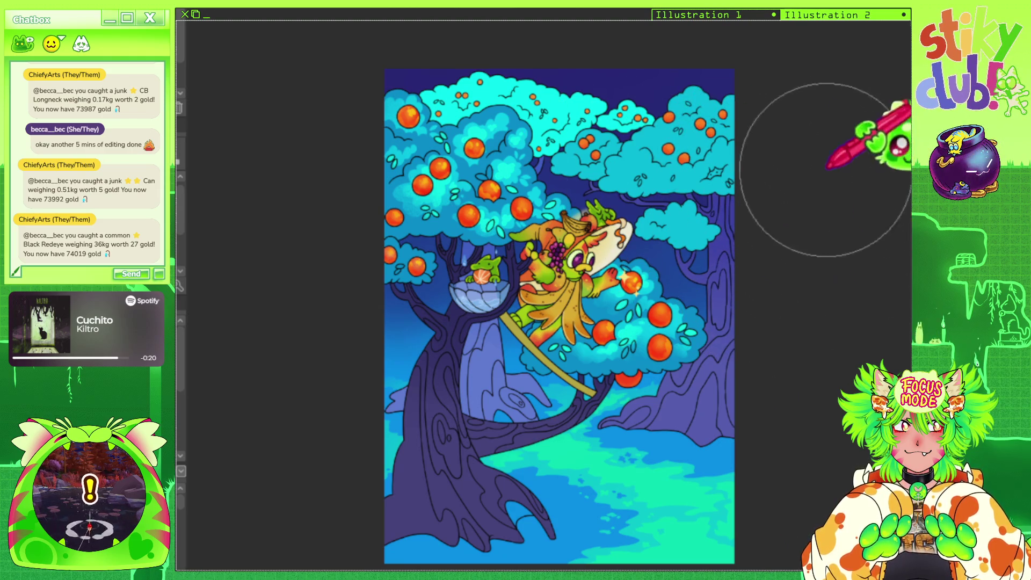
pyautogui.scroll(-1, 709, 196)
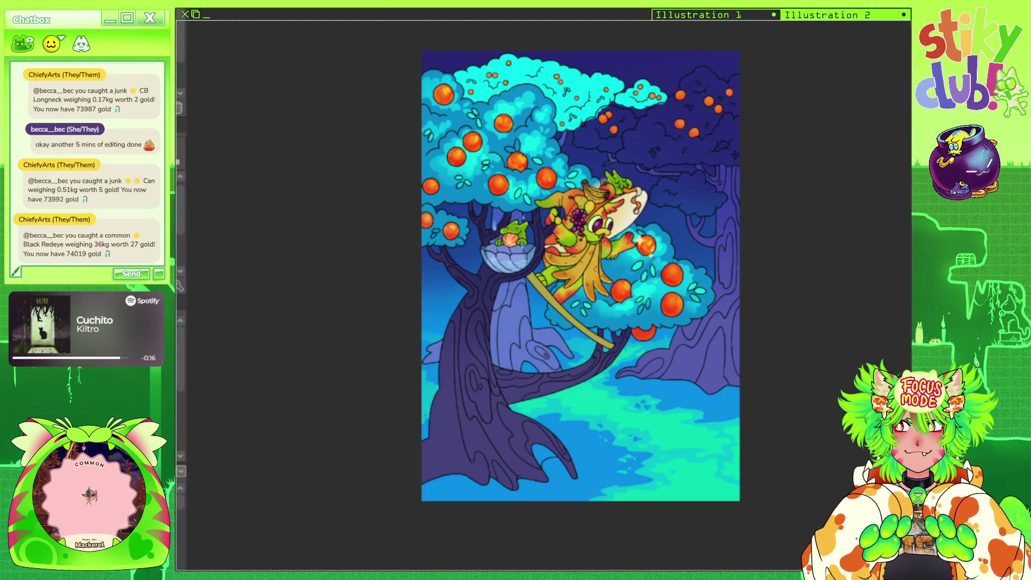
pyautogui.scroll(1, 645, 113)
pyautogui.scroll(2, 674, 137)
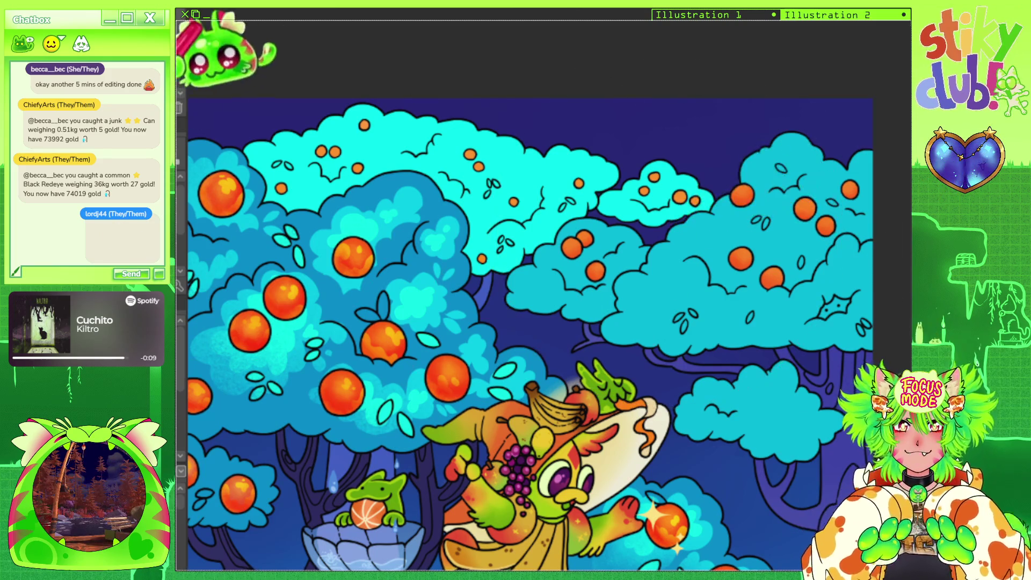
pyautogui.scroll(1, 640, 177)
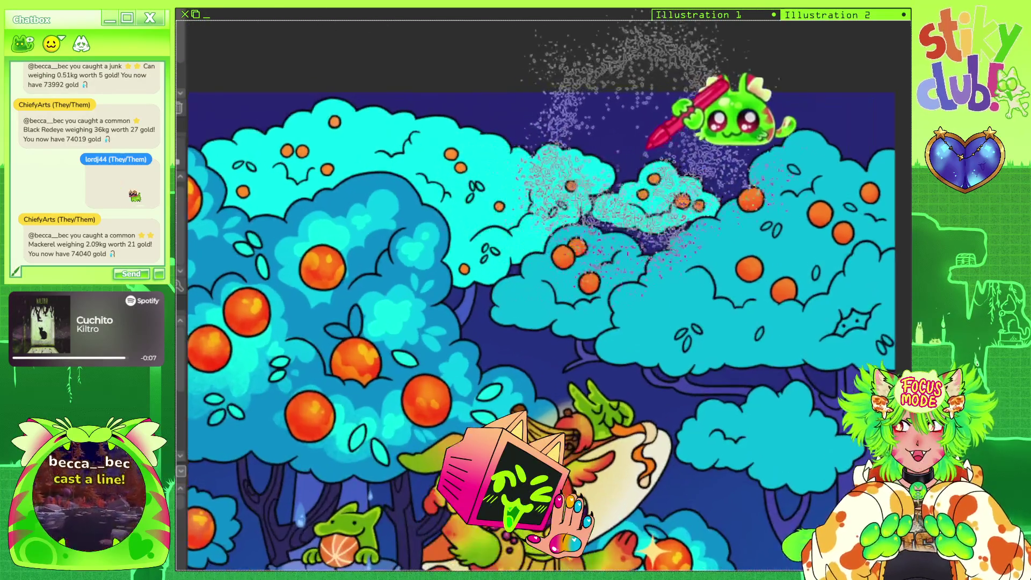
pyautogui.scroll(1, 682, 158)
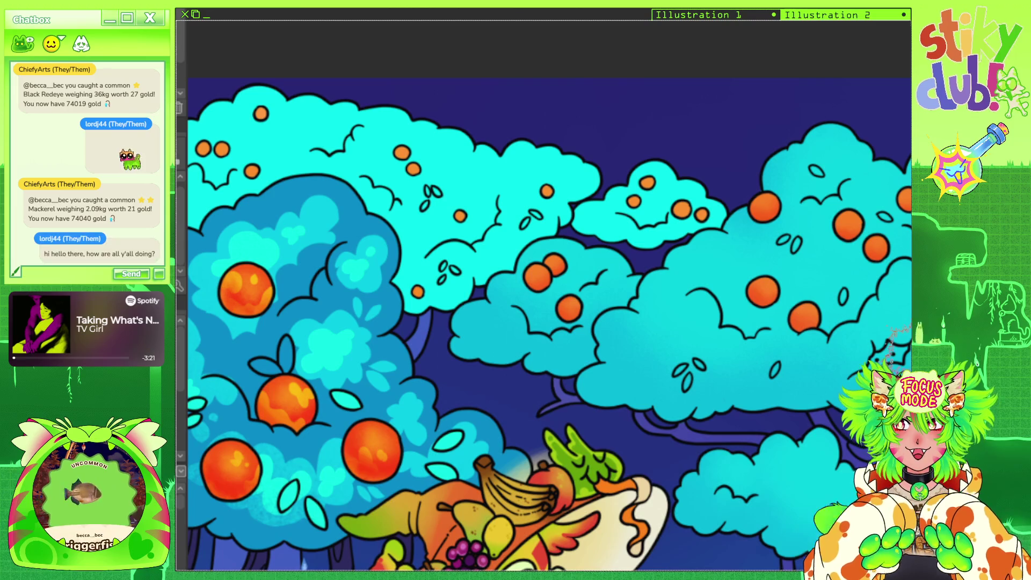
pyautogui.hotkey('ctrl', '0')
pyautogui.hotkey('ctrl', '+')
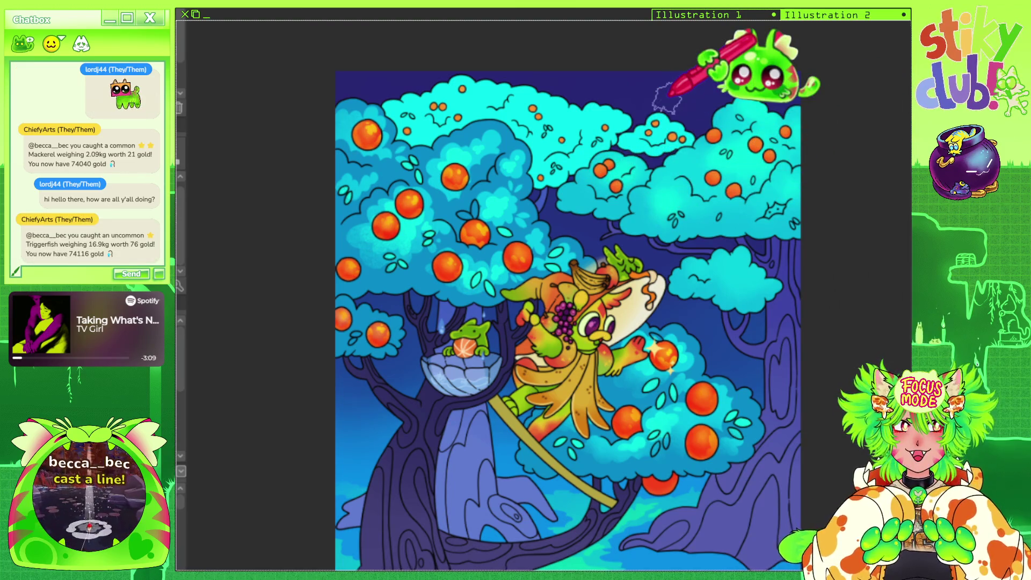
pyautogui.scroll(-3, 679, 138)
pyautogui.scroll(2, 679, 153)
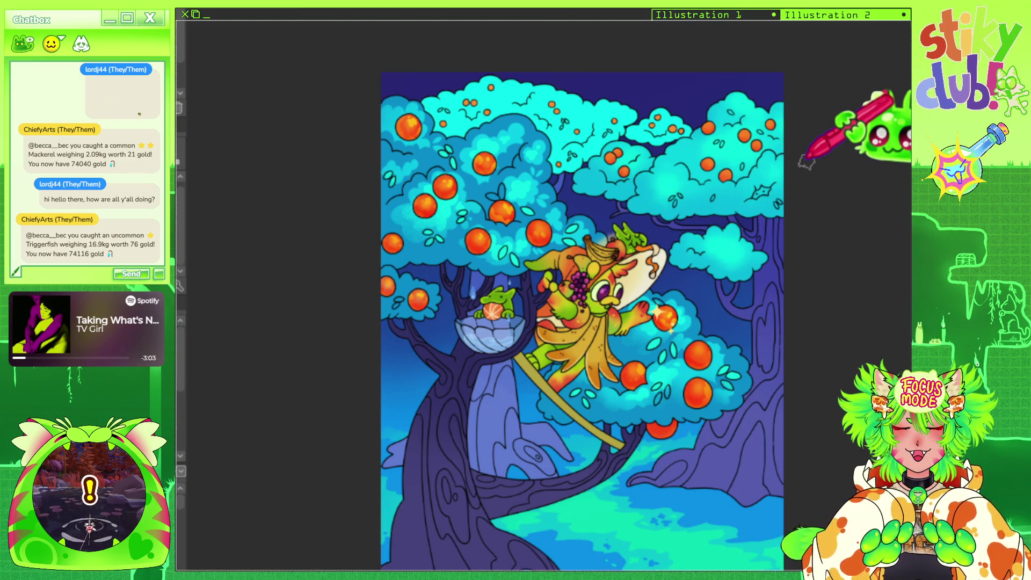
pyautogui.scroll(-3, 526, 161)
pyautogui.scroll(2, 617, 139)
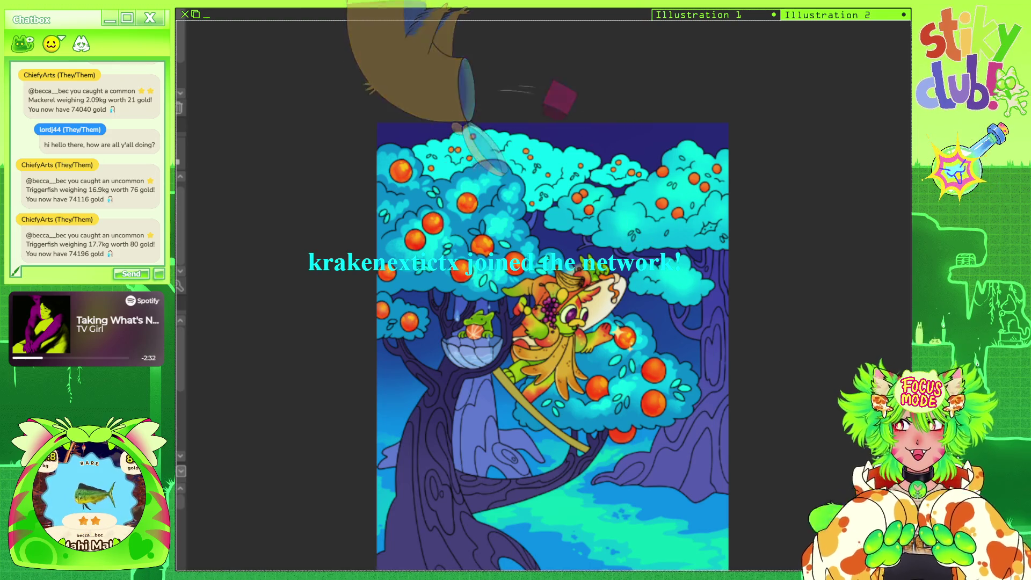
pyautogui.hotkey('ctrl', '+')
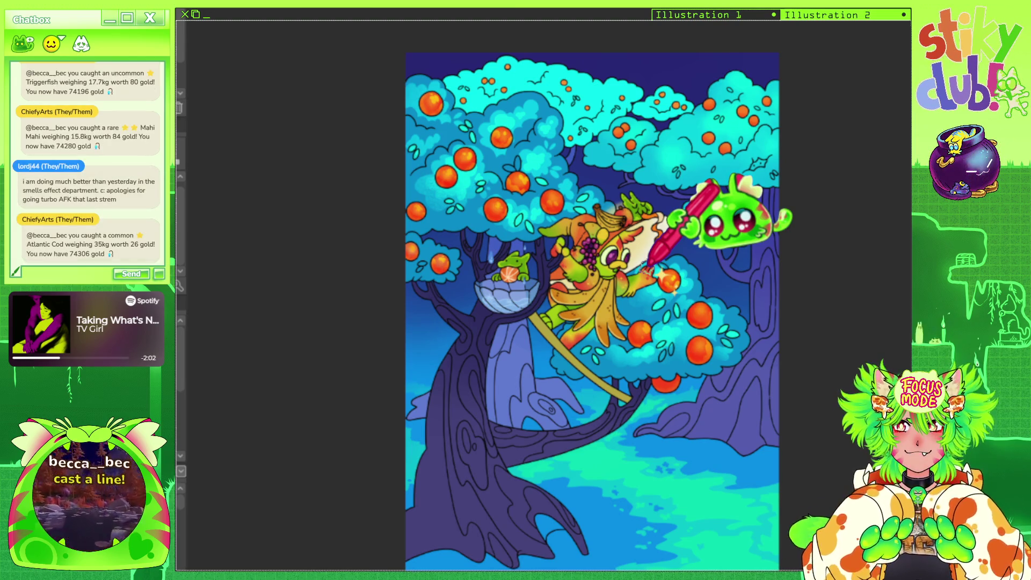
pyautogui.hotkey('ctrl', '+')
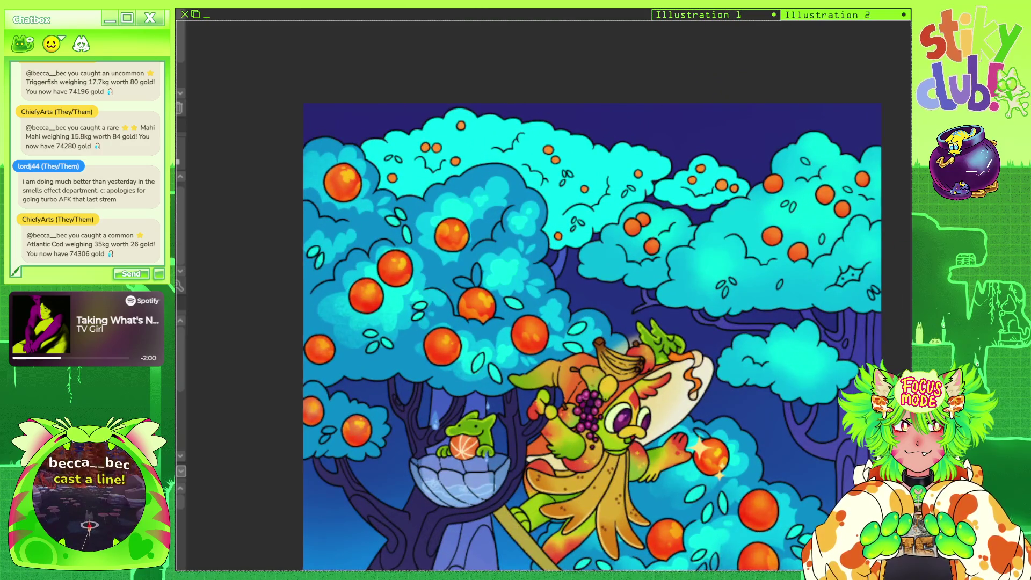
pyautogui.scroll(2, 584, 82)
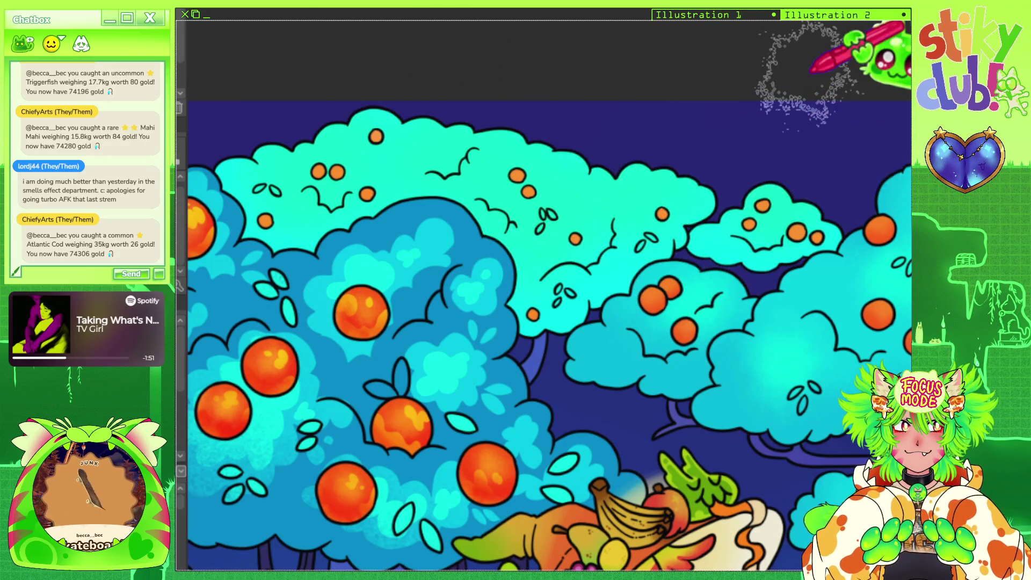
pyautogui.scroll(-2, 606, 74)
pyautogui.scroll(-1, 606, 74)
pyautogui.scroll(-1, 651, 77)
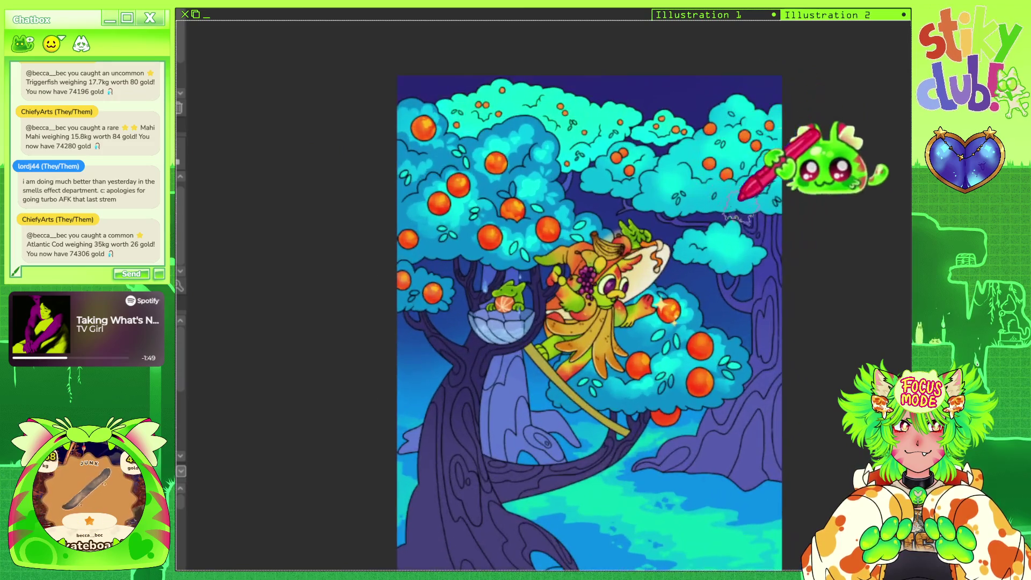
pyautogui.scroll(-1, 651, 77)
pyautogui.scroll(4, 590, 161)
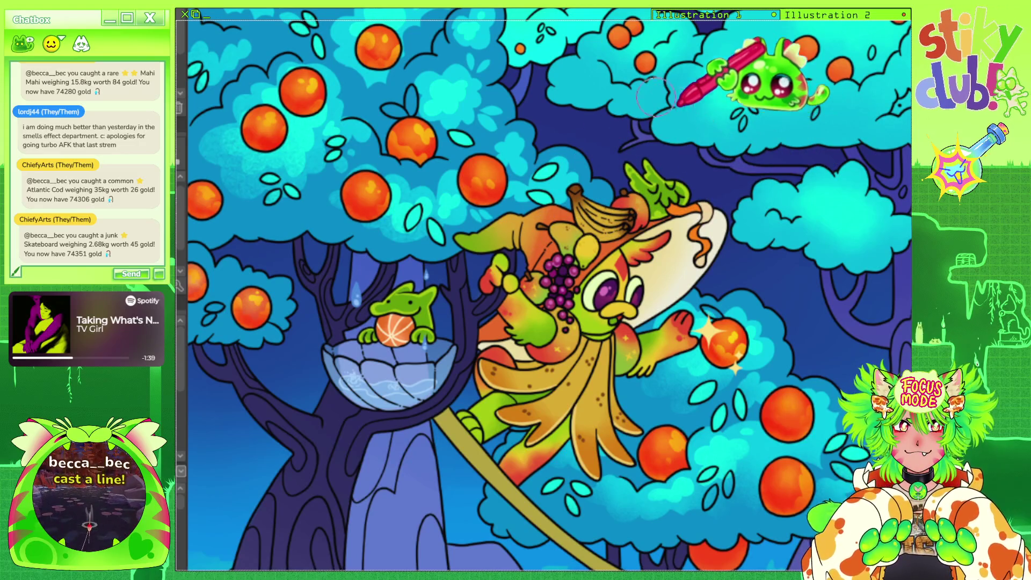
pyautogui.scroll(-3, 618, 124)
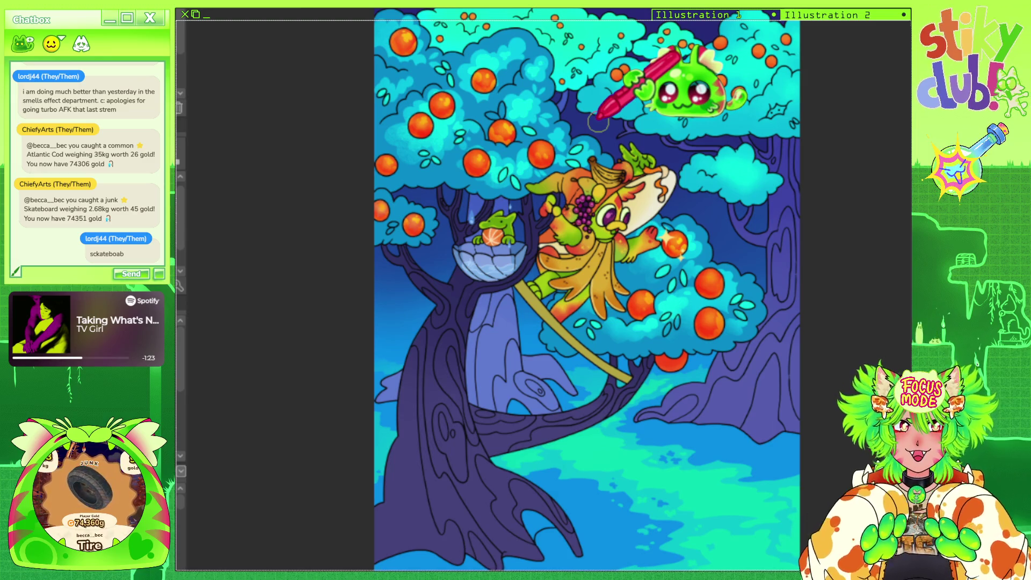
pyautogui.scroll(-3, 725, 209)
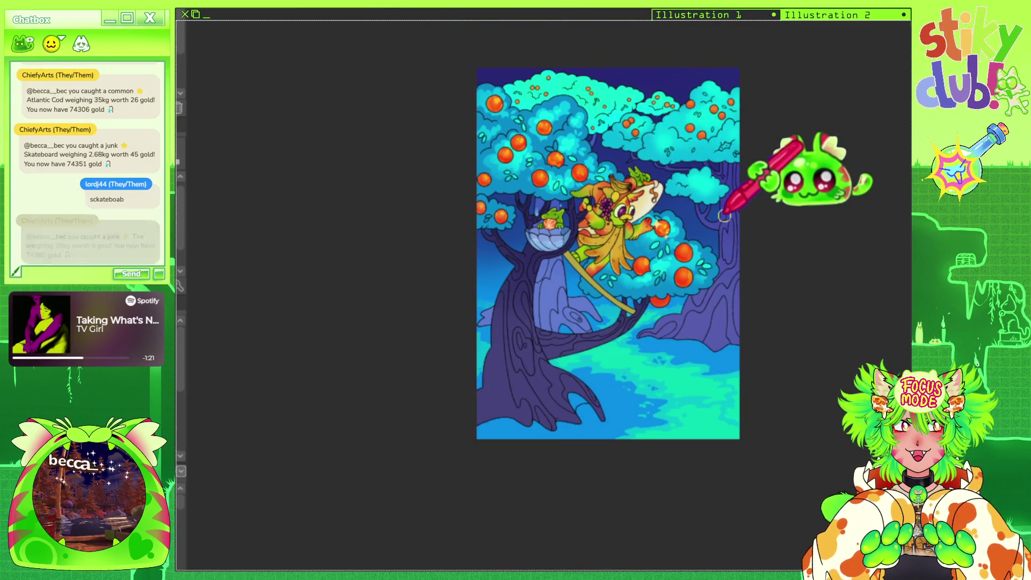
pyautogui.scroll(1, 725, 217)
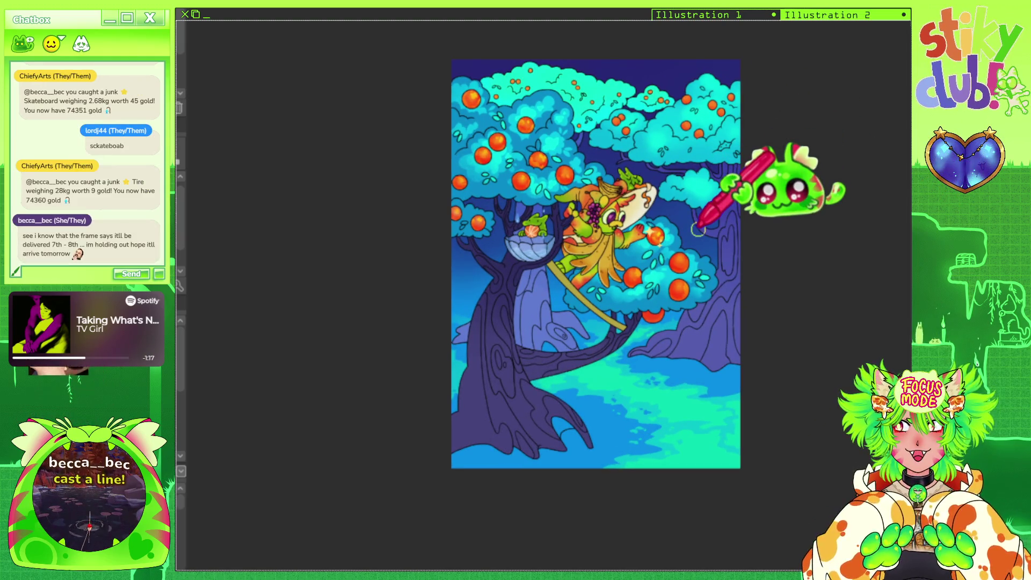
pyautogui.scroll(-1, 697, 229)
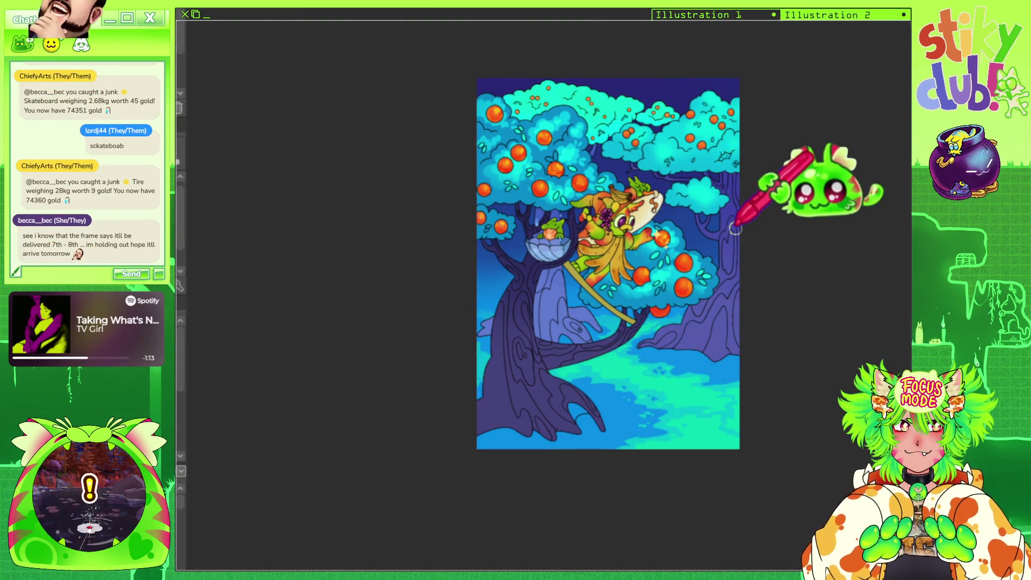
pyautogui.scroll(-1, 714, 205)
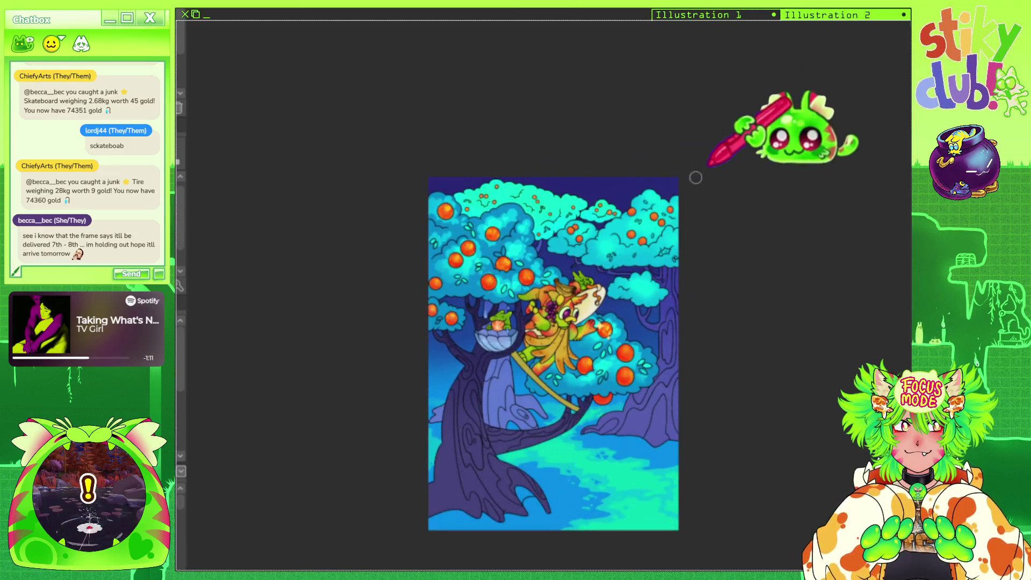
pyautogui.scroll(2, 634, 225)
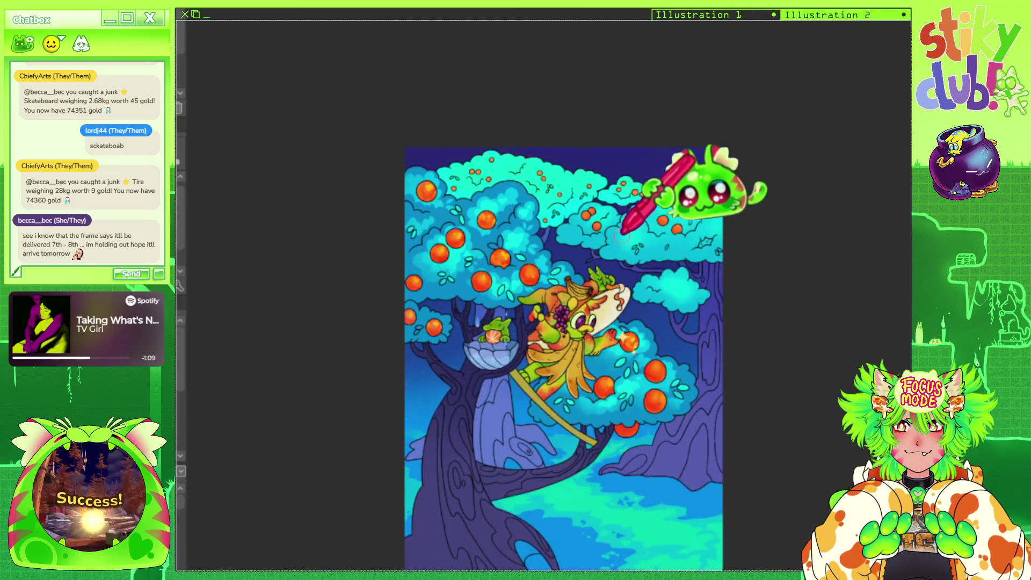
# Tilt the canvas view sideways, then set it back upright.
pyautogui.moveTo(634, 226)
pyautogui.mouseDown()
pyautogui.moveTo(591, 161)
pyautogui.moveTo(483, 134)
pyautogui.mouseUp()
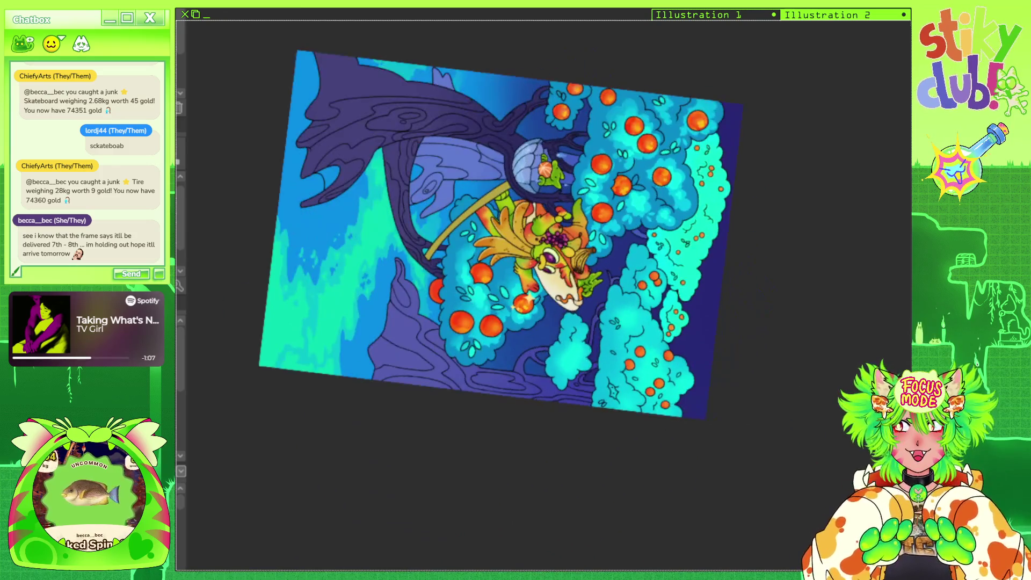
pyautogui.press('@')
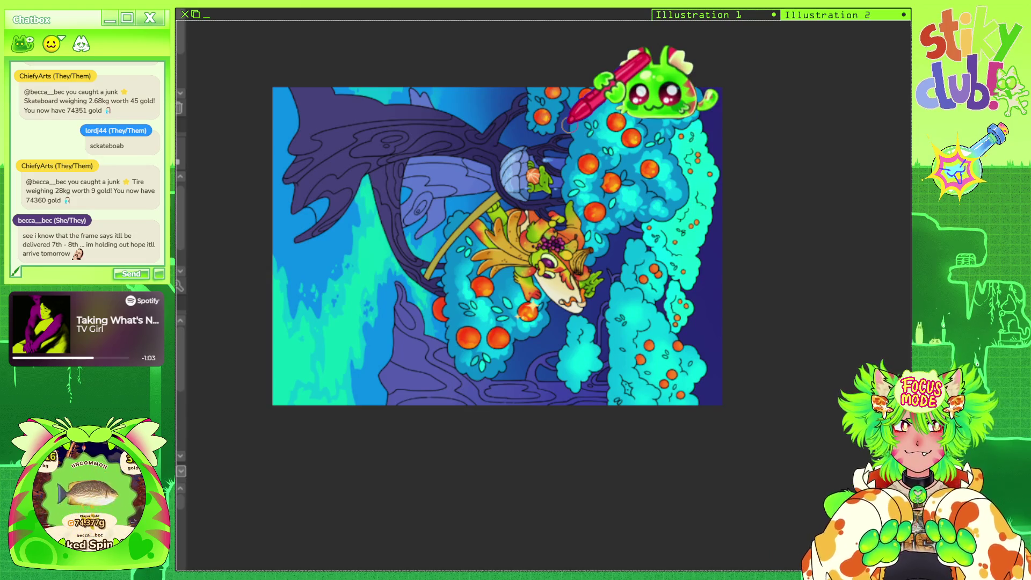
pyautogui.scroll(2, 494, 215)
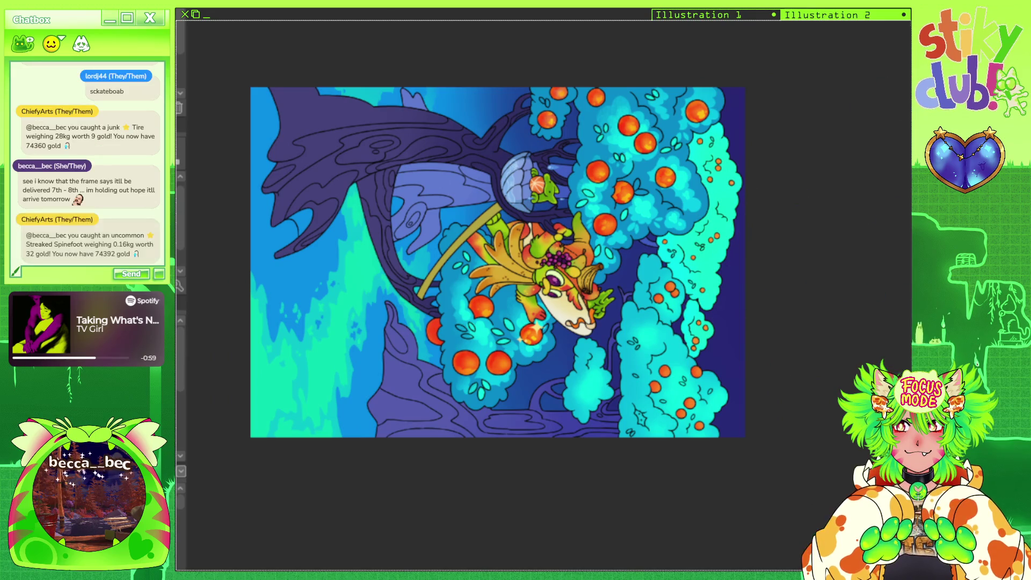
pyautogui.hotkey('ctrl', '0')
# Paint faint pale-blue grass strokes on the background left of the lower trunk.
pyautogui.scroll(-2, 602, 273)
pyautogui.scroll(2, 602, 273)
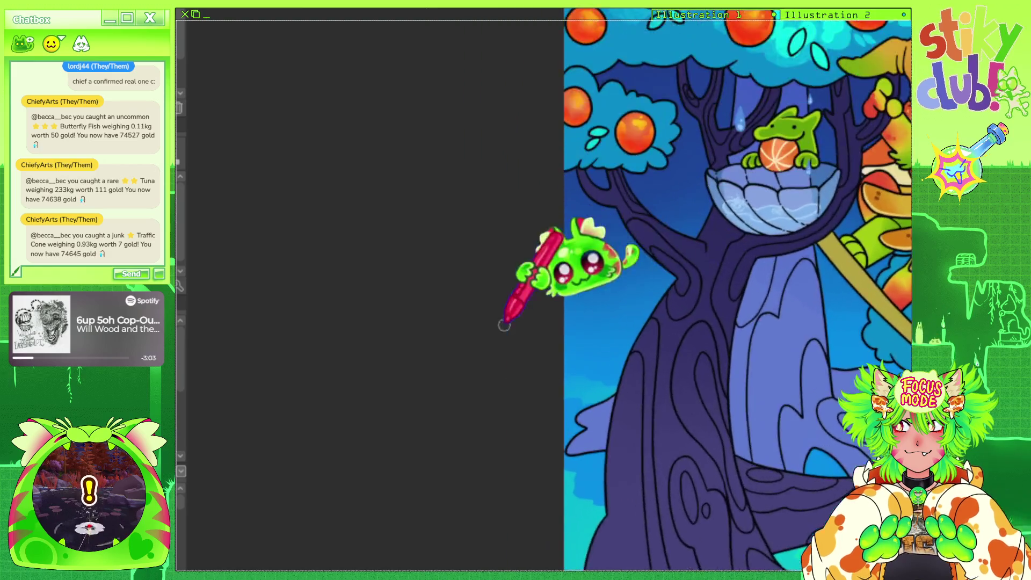
pyautogui.scroll(5, 502, 322)
pyautogui.moveTo(602, 322); pyautogui.dragTo(598, 305)
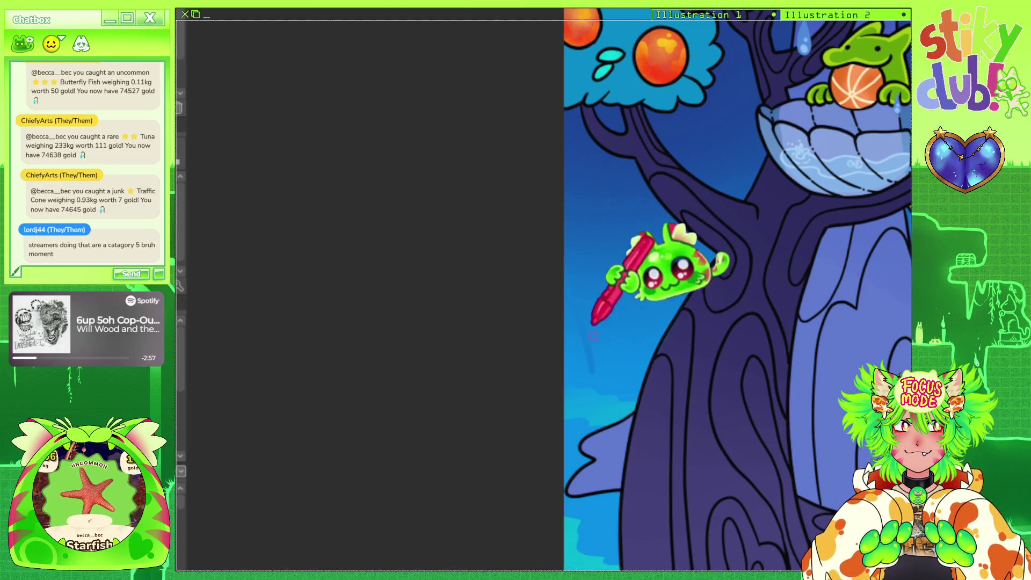
pyautogui.click(591, 378)
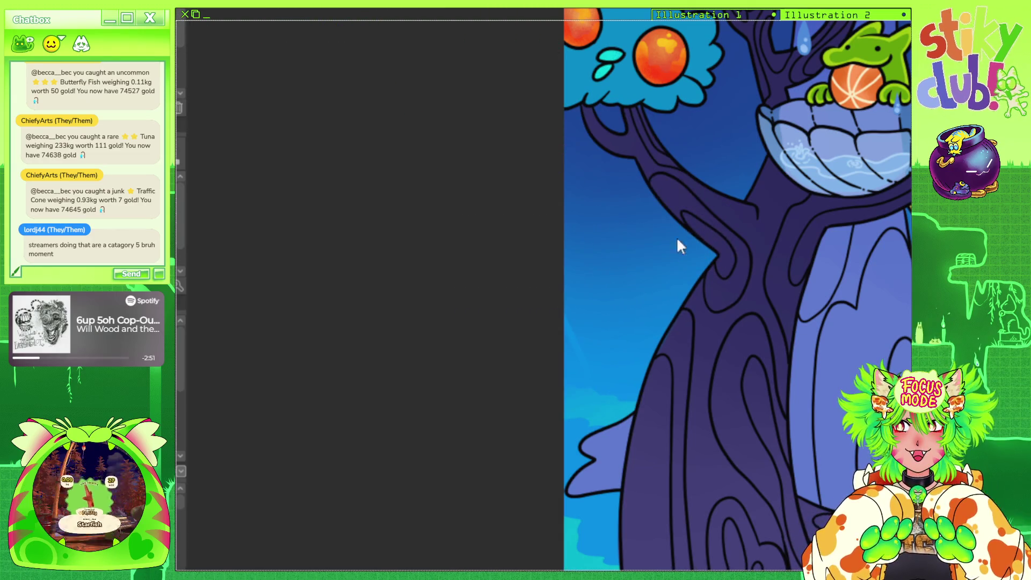
pyautogui.moveTo(678, 246)
pyautogui.mouseDown()
pyautogui.moveTo(483, 322)
pyautogui.moveTo(595, 182)
pyautogui.mouseUp()
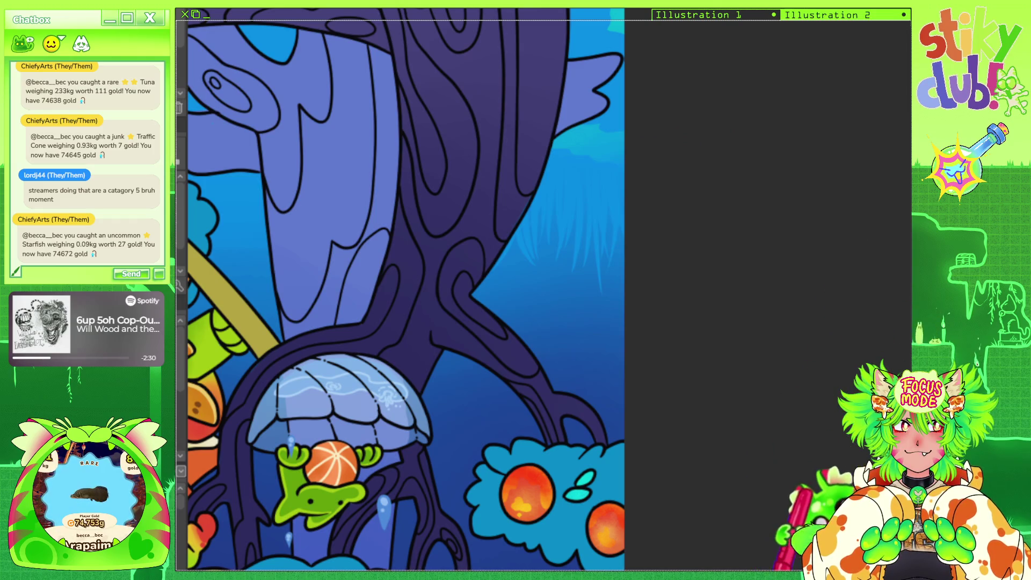
# Scroll left and down to bring the whole orange-tree canvas into the window.
pyautogui.hscroll(-5, 744, 519)
pyautogui.hscroll(-4, 744, 518)
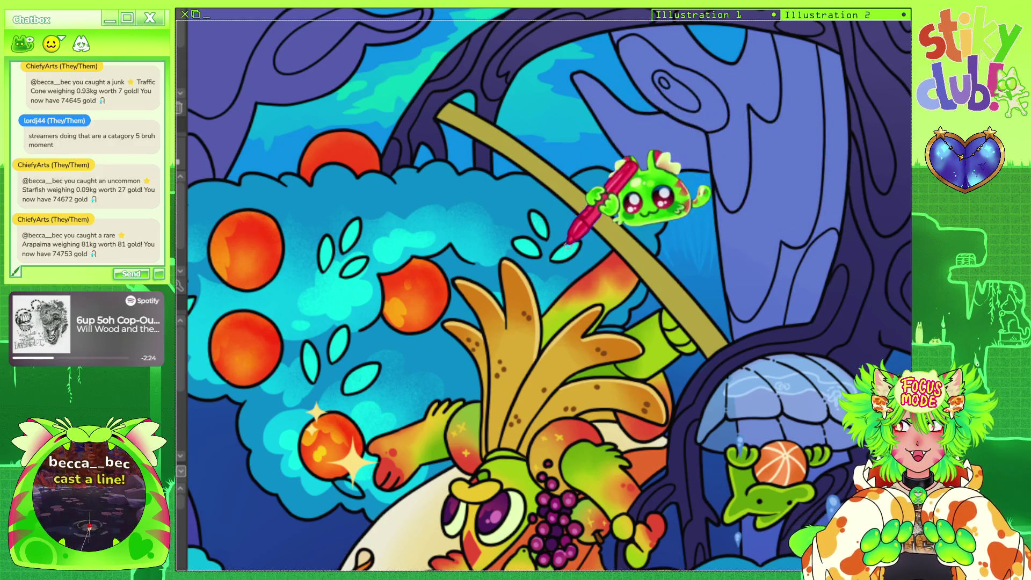
pyautogui.hscroll(-9, 752, 510)
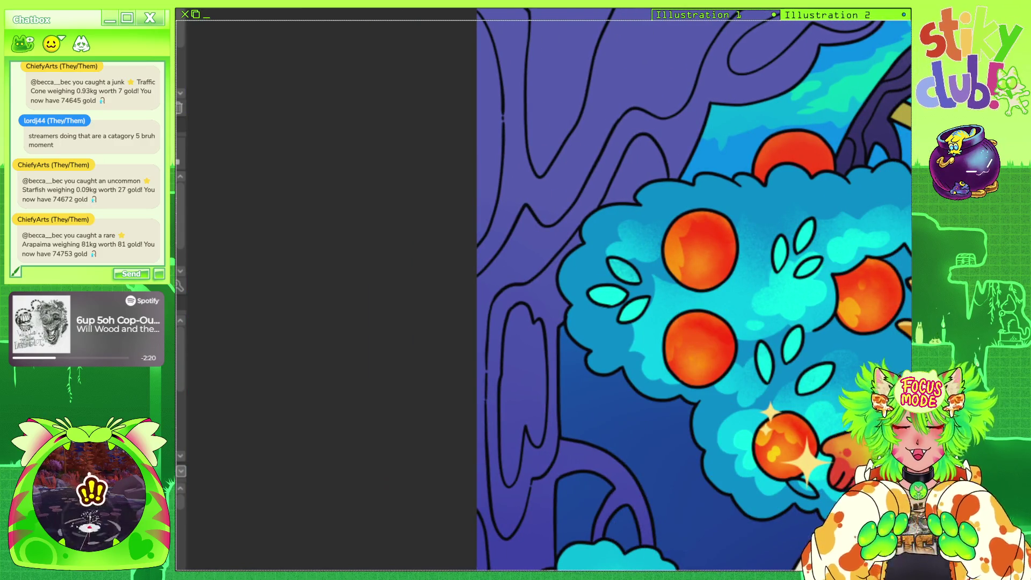
pyautogui.scroll(-10, 548, 290)
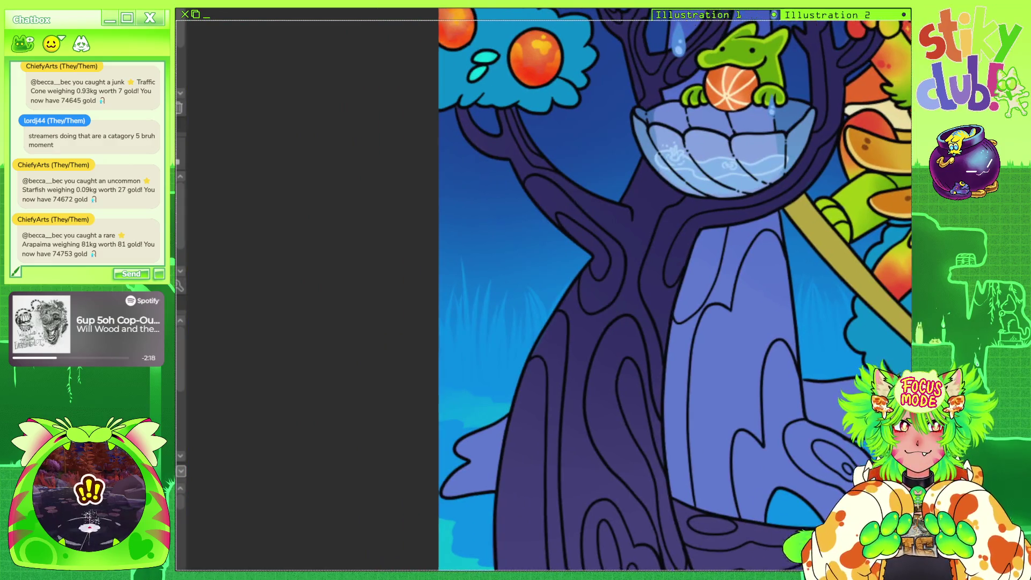
pyautogui.hscroll(-1, 675, 290)
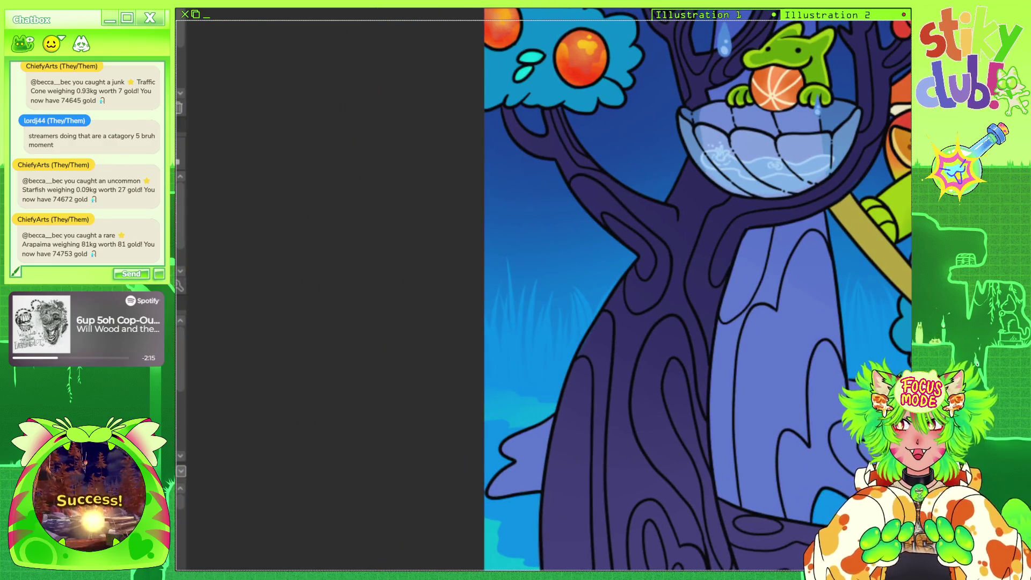
# Fit the whole illustration, then zoom and pan in on the purple branch over the cyan ground.
pyautogui.hotkey('ctrl', '0')
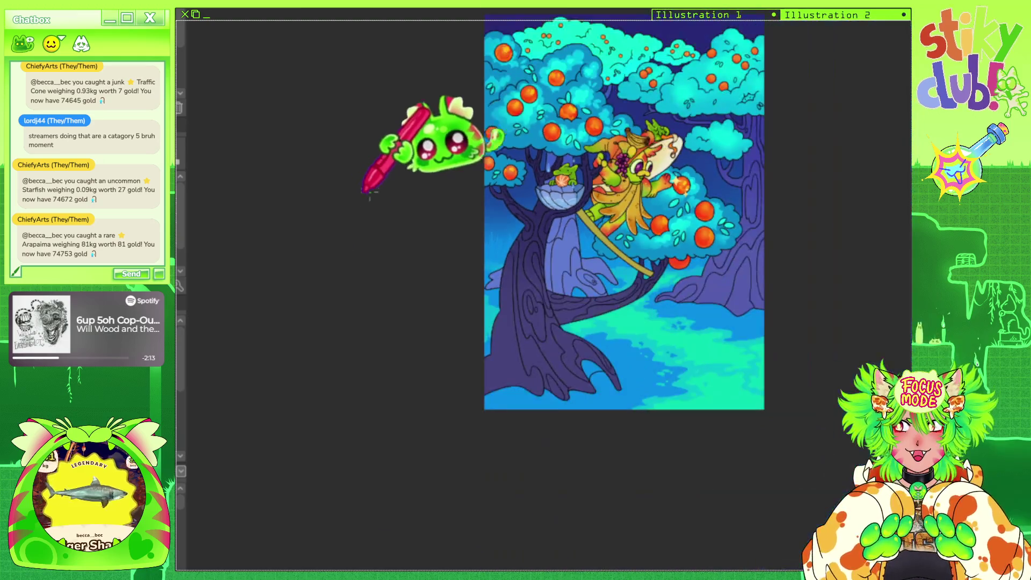
pyautogui.scroll(2, 612, 258)
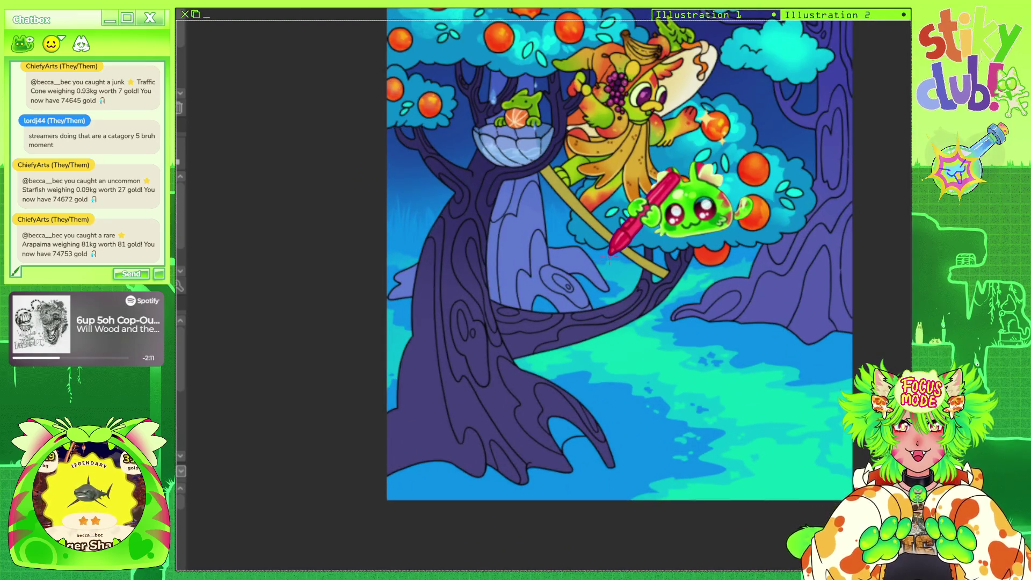
pyautogui.scroll(4, 611, 245)
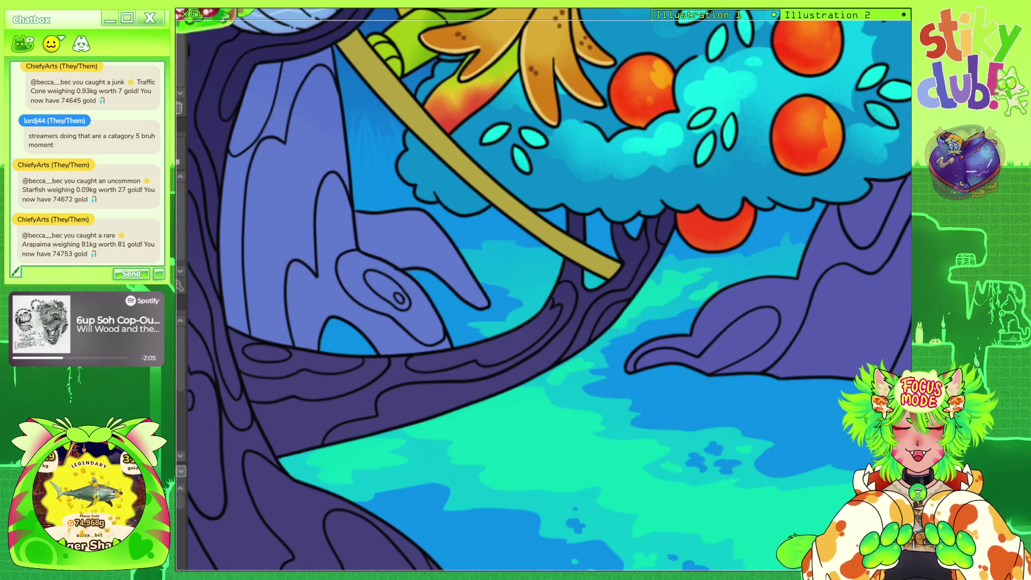
pyautogui.scroll(1, 714, 102)
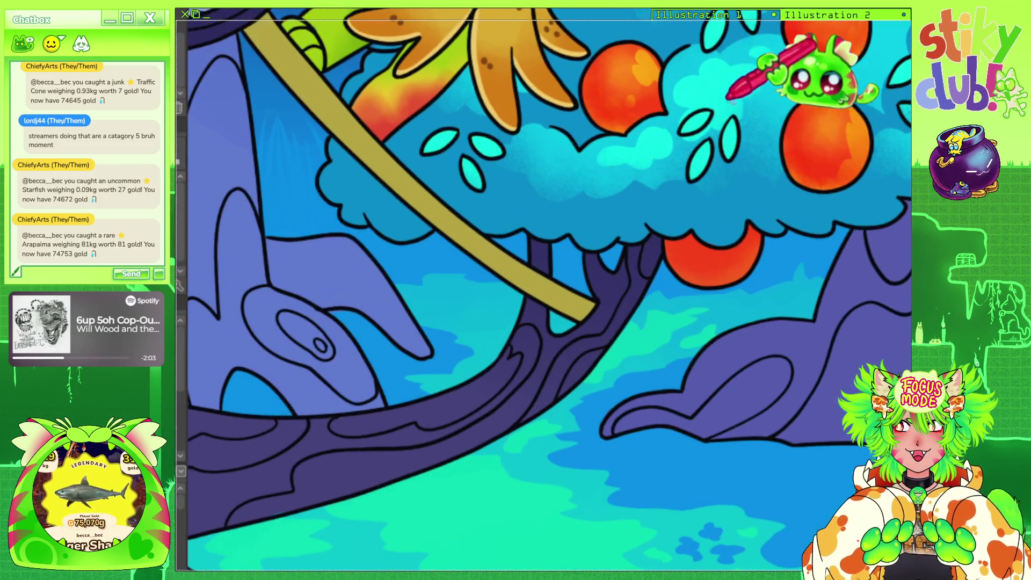
pyautogui.scroll(1, 714, 136)
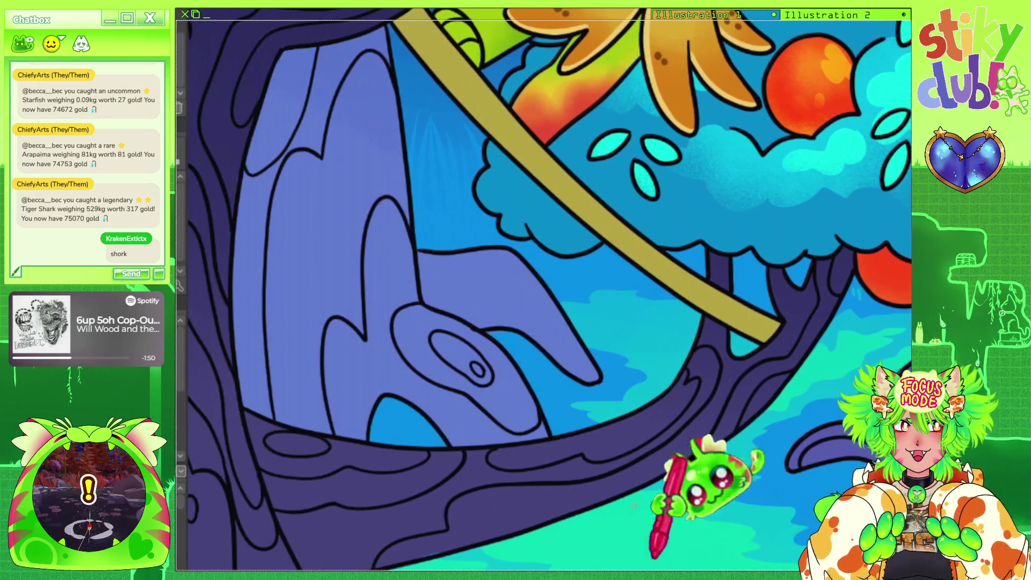
pyautogui.moveTo(421, 547); pyautogui.dragTo(559, 510)
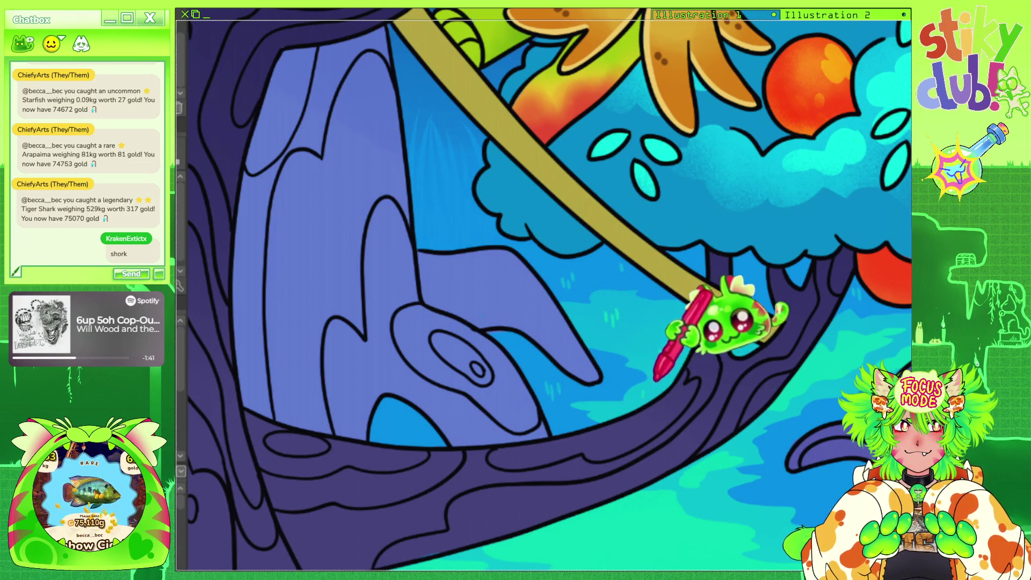
pyautogui.scroll(-5, 550, 290)
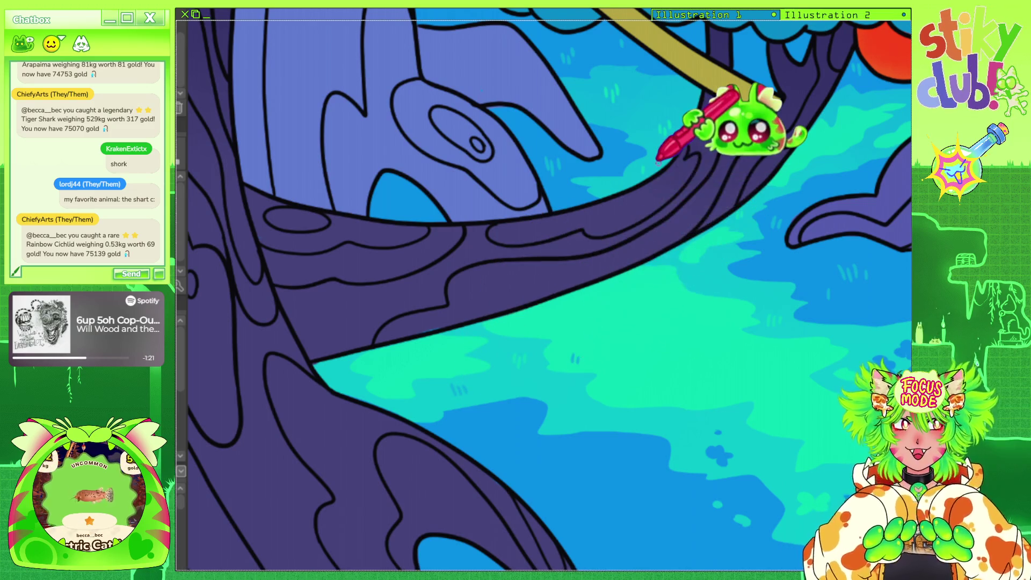
# Scroll the view down and sideways to the tree roots spreading over the blue ground.
pyautogui.scroll(-3, 658, 160)
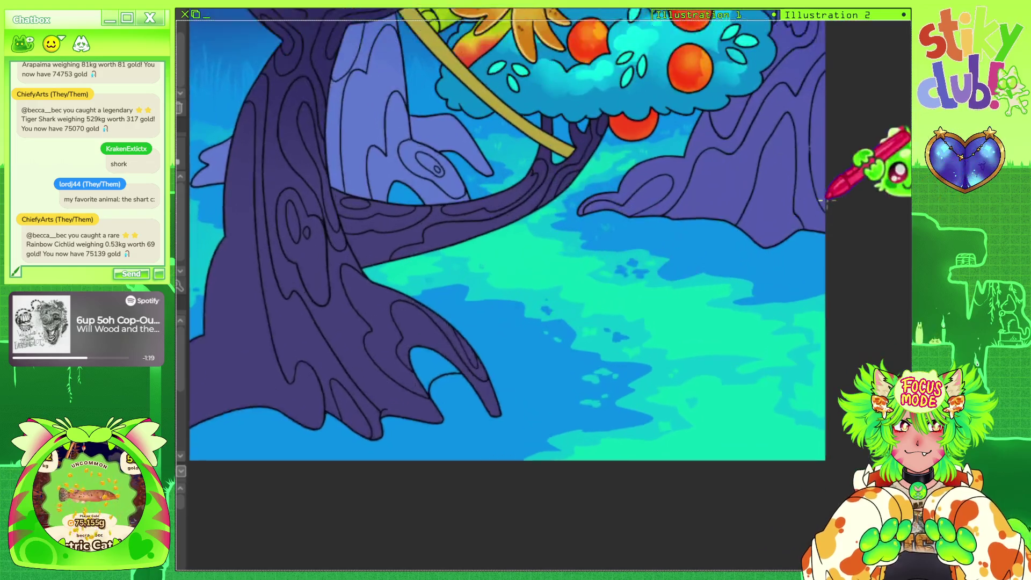
pyautogui.scroll(2, 669, 161)
pyautogui.scroll(2, 614, 206)
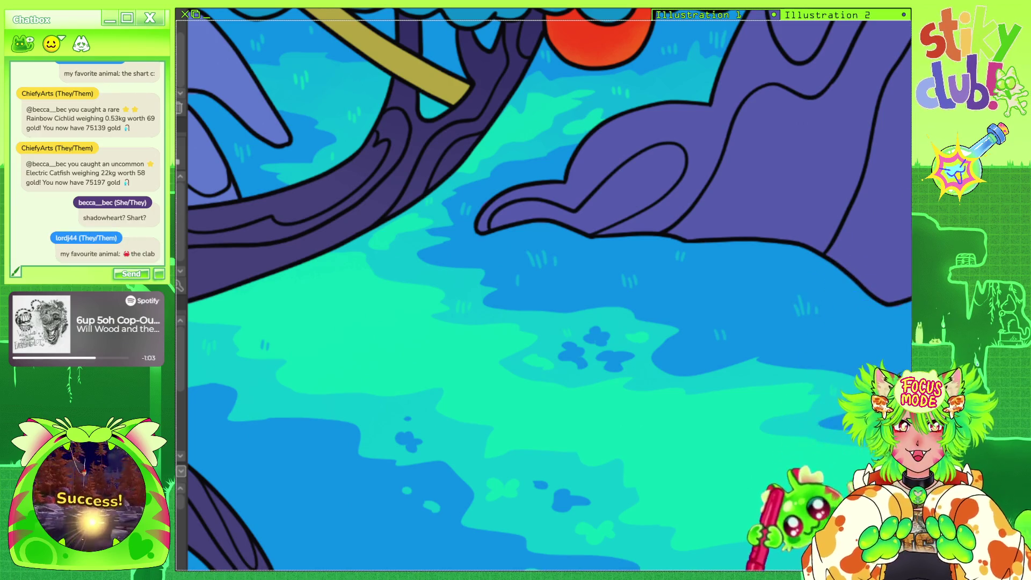
pyautogui.hscroll(3, 787, 538)
pyautogui.hscroll(2, 785, 564)
pyautogui.scroll(-3, 786, 537)
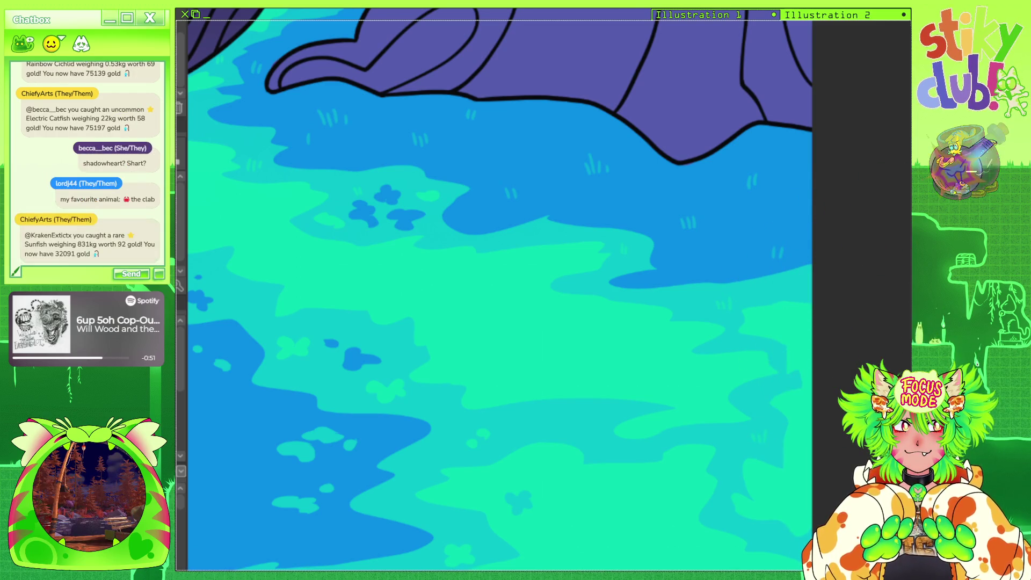
pyautogui.hscroll(-5, 548, 291)
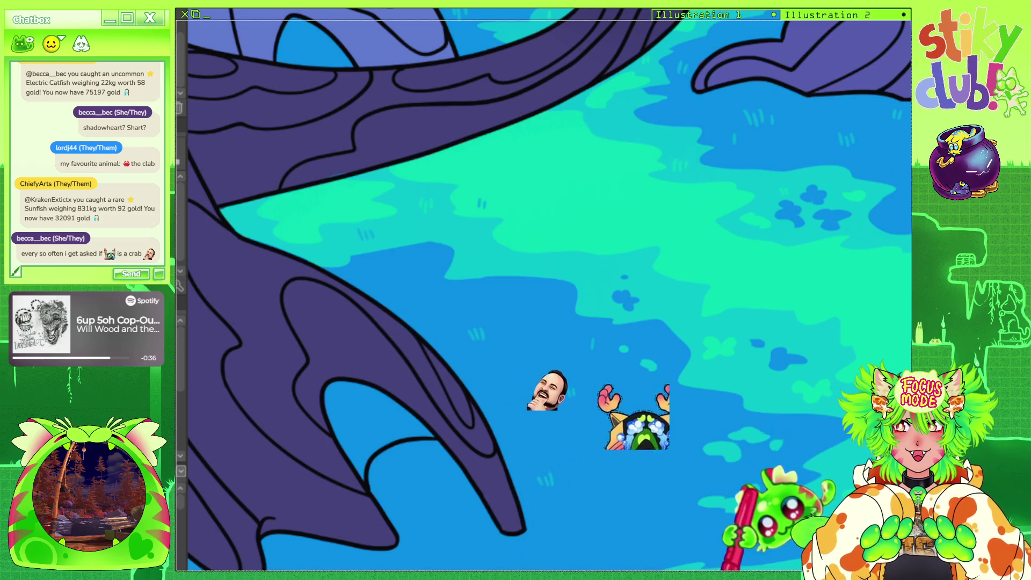
# Draw short light-blue grass tufts on the blue ground below the purple root tips.
pyautogui.hscroll(5, 725, 566)
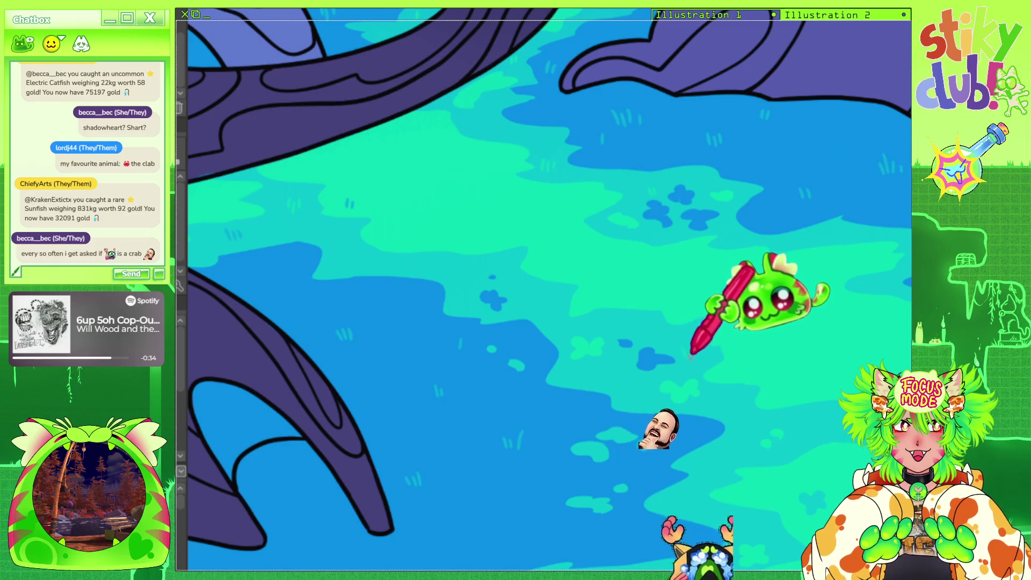
pyautogui.hscroll(2, 693, 414)
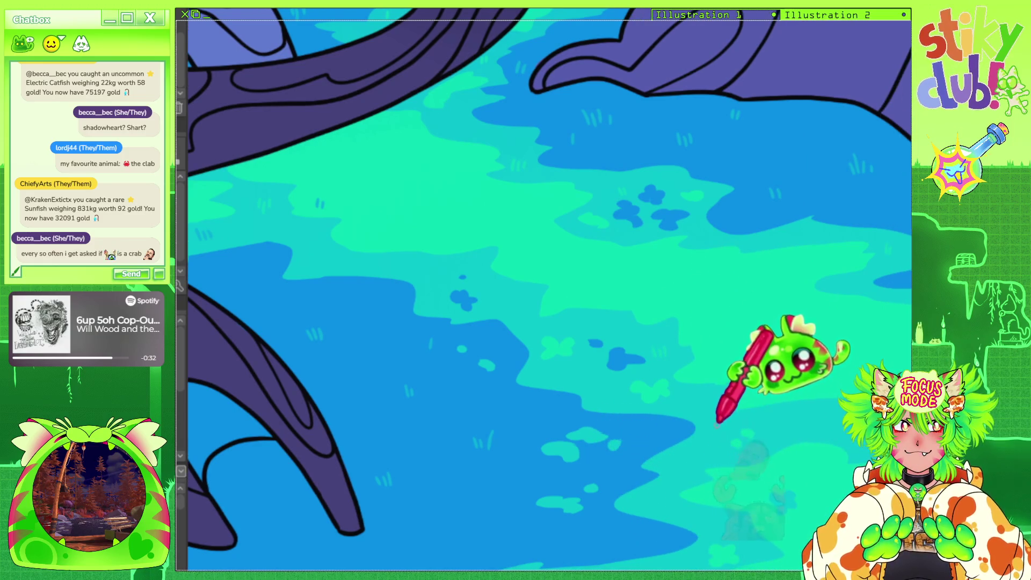
pyautogui.hscroll(4, 782, 564)
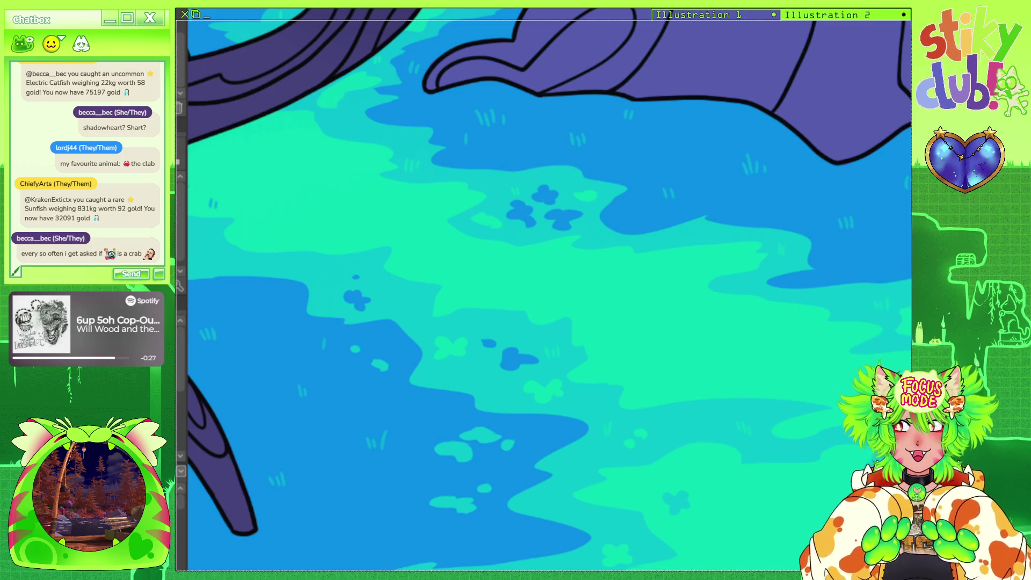
pyautogui.hscroll(-10, 549, 290)
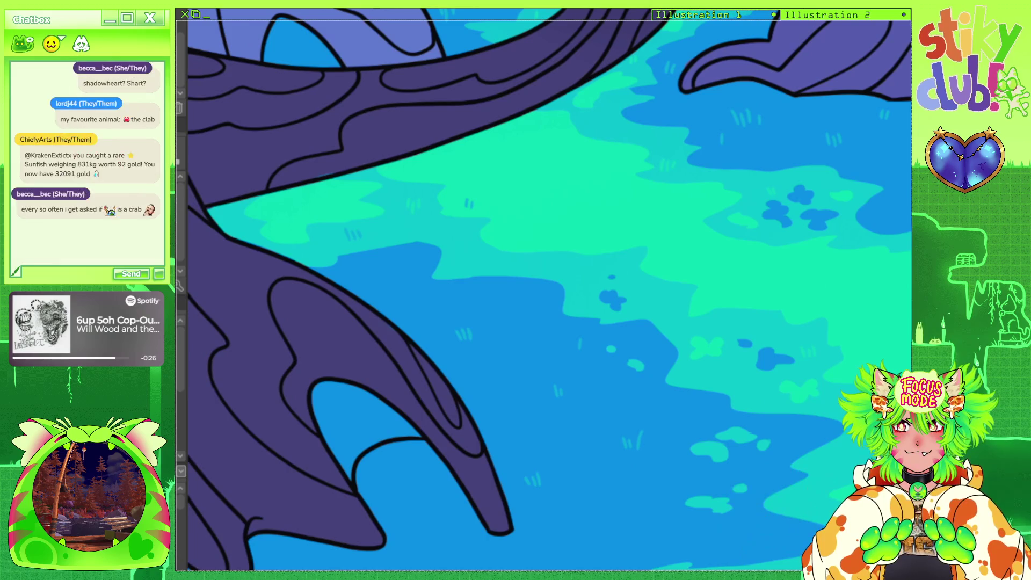
pyautogui.scroll(-7, 550, 290)
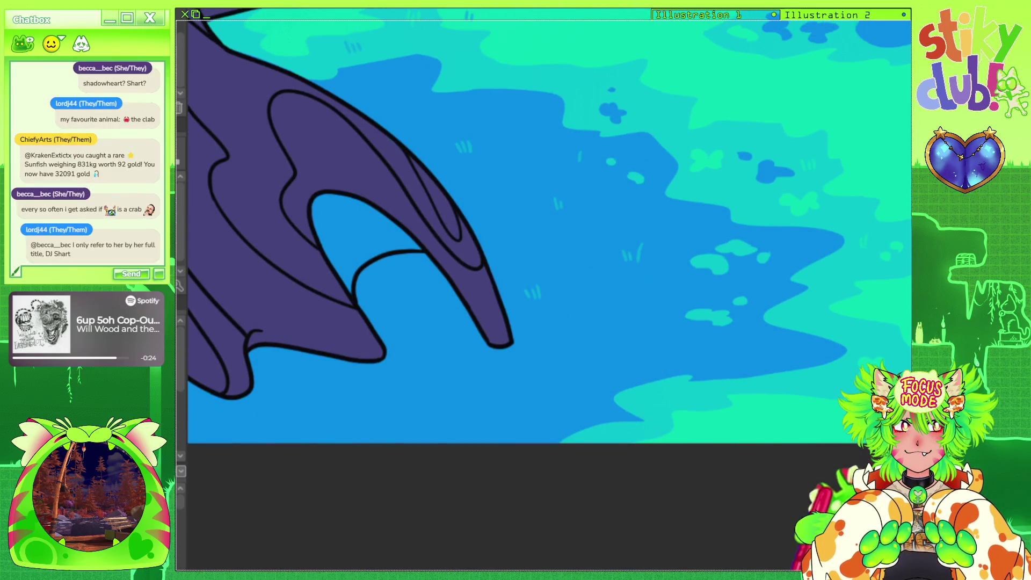
pyautogui.hscroll(-2, 549, 290)
pyautogui.hscroll(-6, 549, 290)
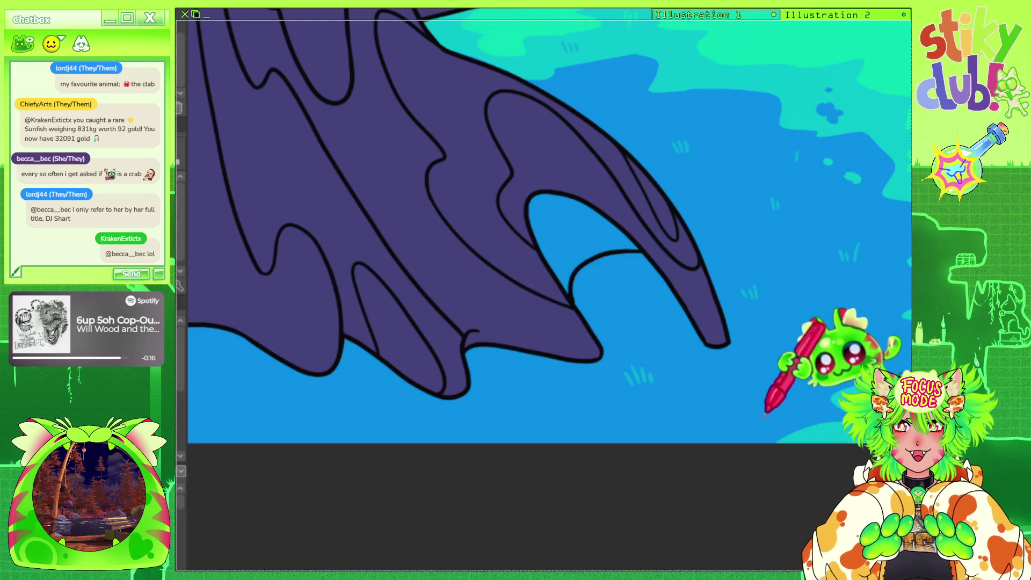
pyautogui.scroll(3, 699, 510)
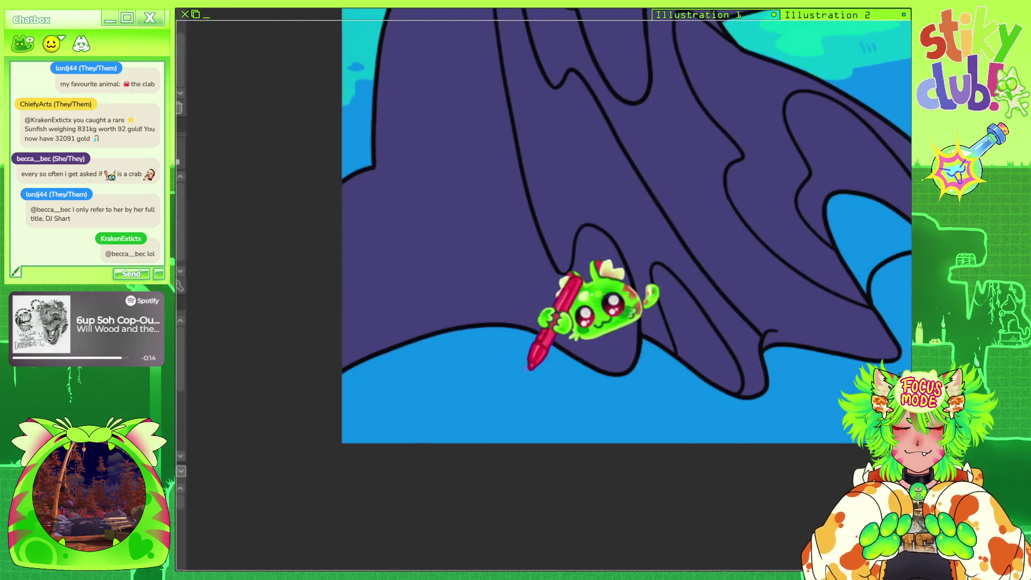
pyautogui.moveTo(483, 388)
pyautogui.mouseDown()
pyautogui.moveTo(480, 401)
pyautogui.moveTo(530, 424)
pyautogui.mouseUp()
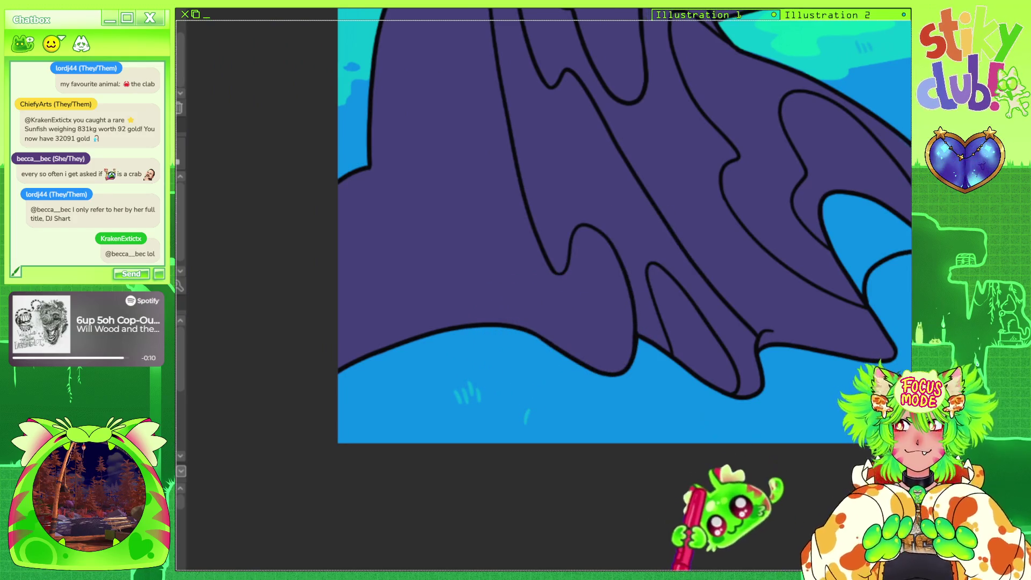
pyautogui.hscroll(2, 714, 505)
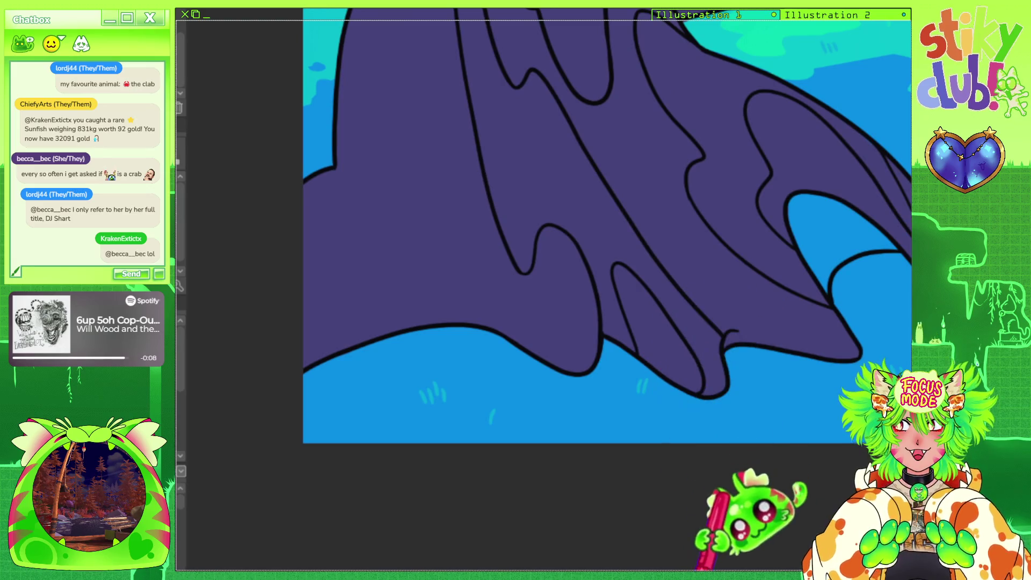
pyautogui.hscroll(6, 759, 483)
pyautogui.hscroll(3, 805, 516)
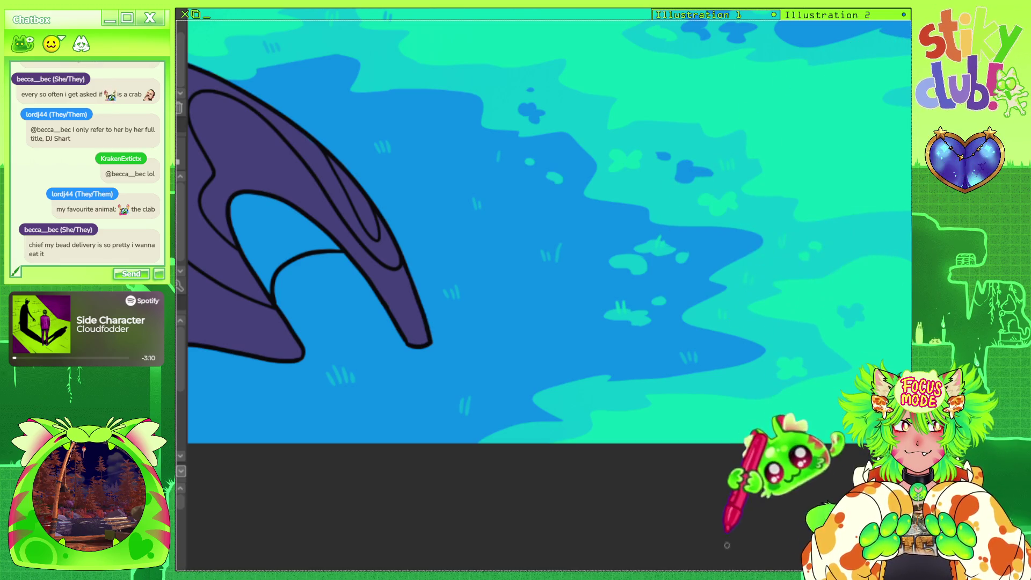
pyautogui.hscroll(2, 747, 567)
pyautogui.hscroll(3, 746, 566)
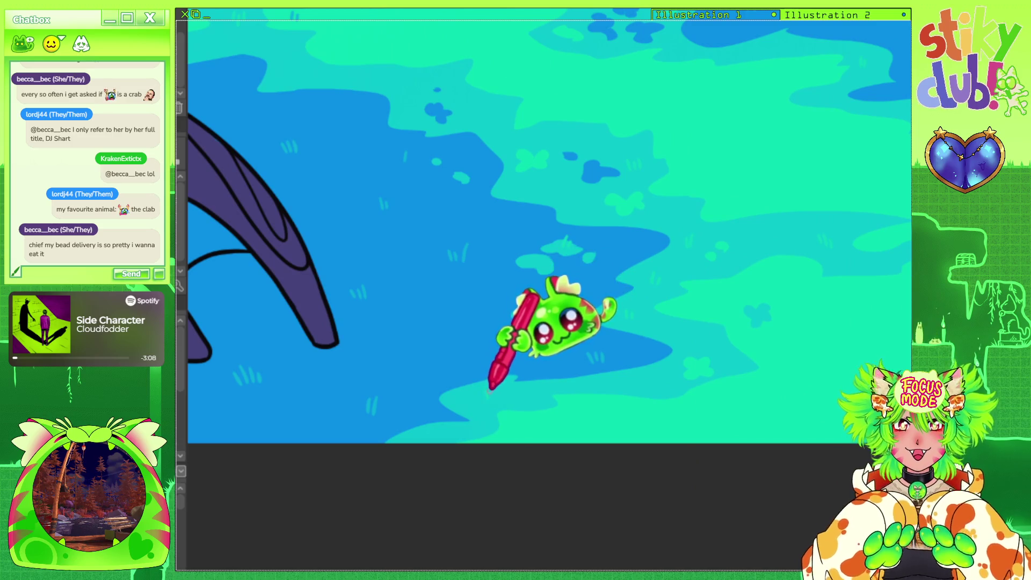
pyautogui.hscroll(8, 752, 558)
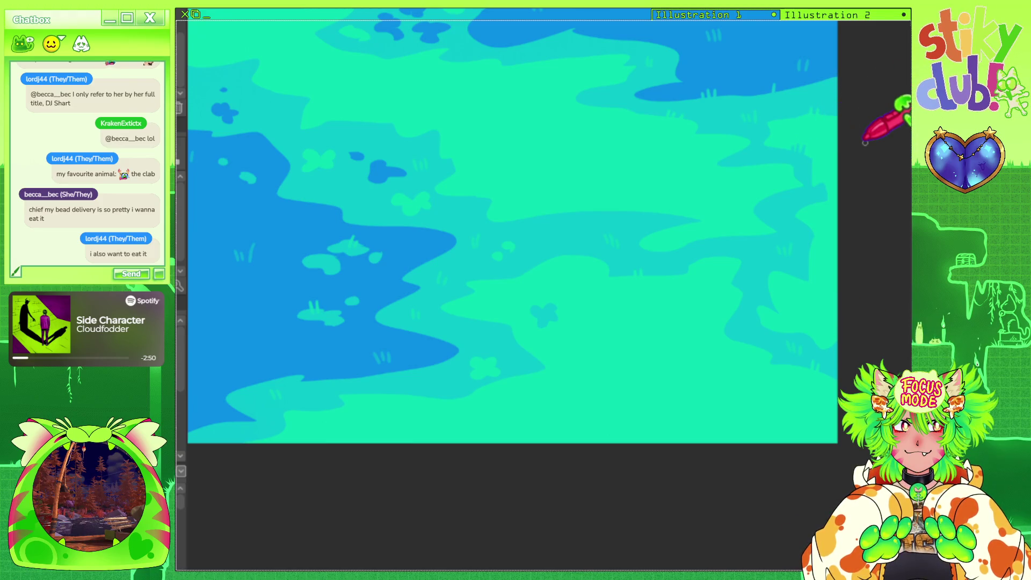
pyautogui.scroll(-3, 529, 299)
pyautogui.scroll(4, 656, 299)
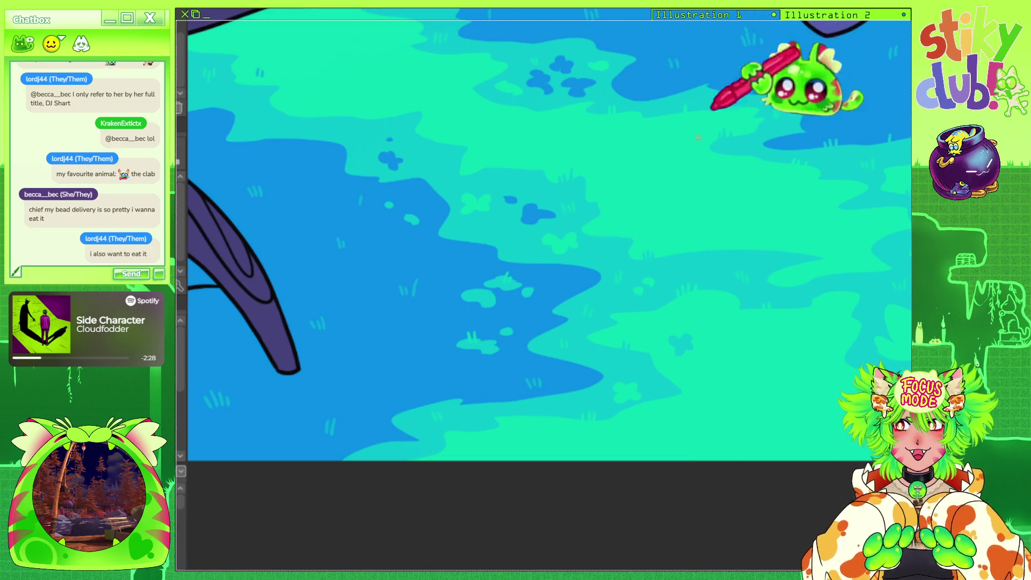
pyautogui.hotkey('ctrl', '+')
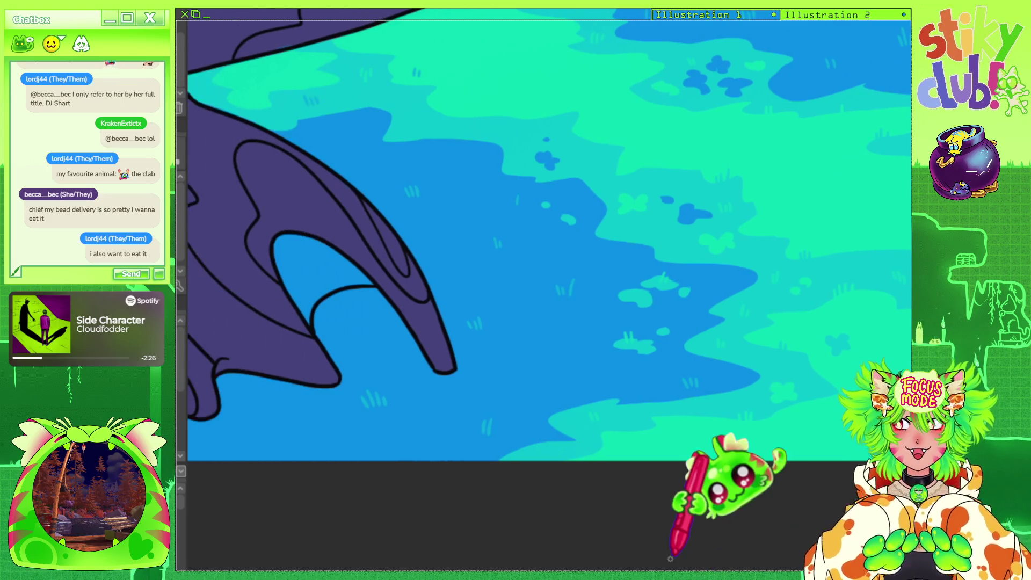
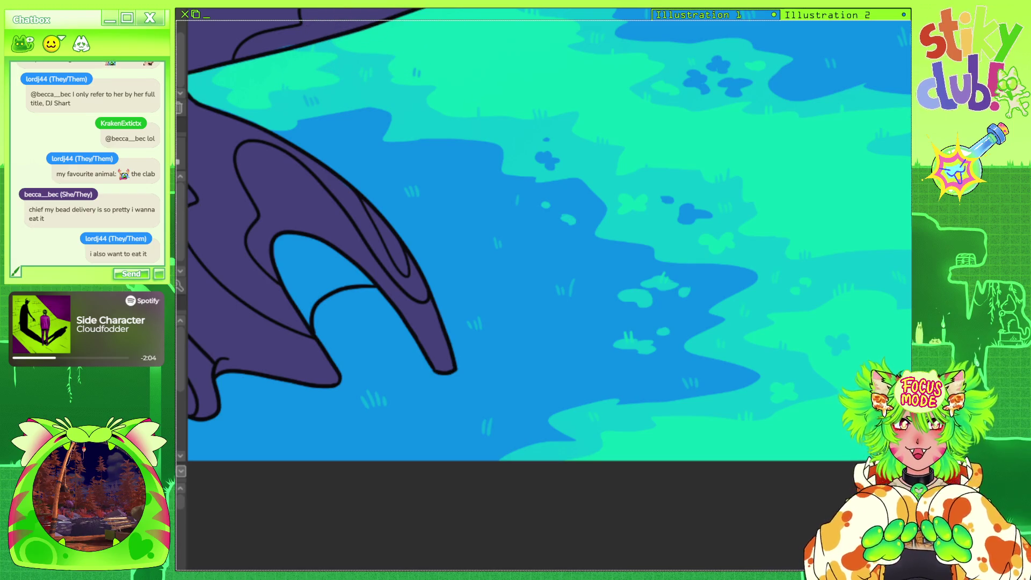
# Pan across the ground and water, tilt the canvas slightly, then fit the whole illustration in view.
pyautogui.scroll(-3, 688, 207)
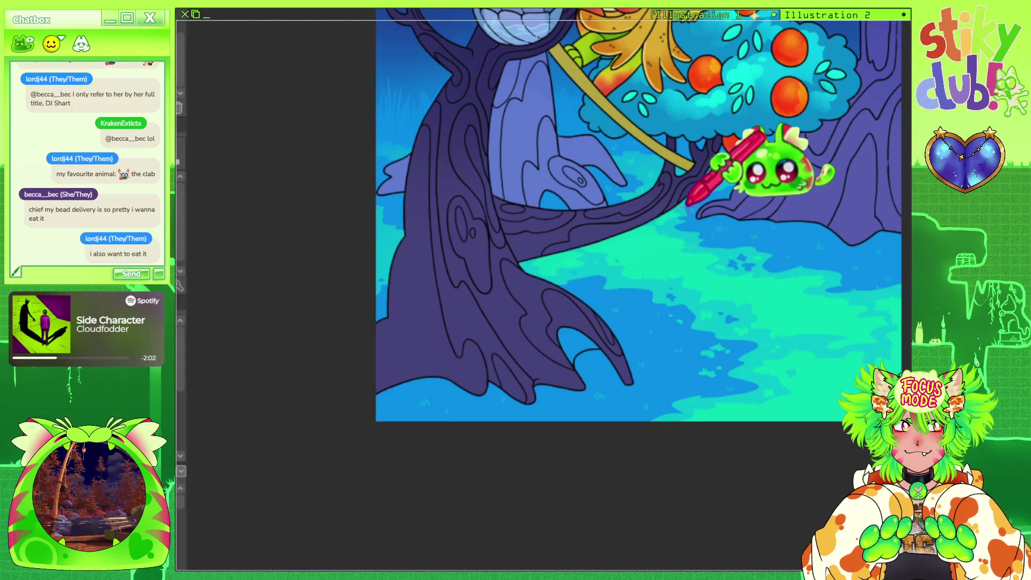
pyautogui.scroll(2, 688, 207)
pyautogui.scroll(2, 741, 223)
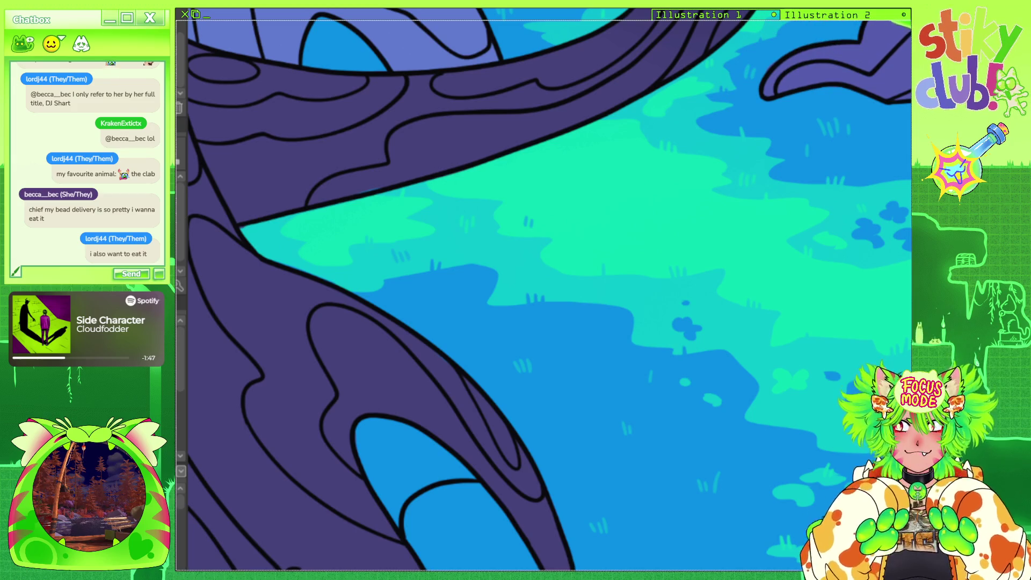
pyautogui.moveTo(795, 561); pyautogui.dragTo(714, 556)
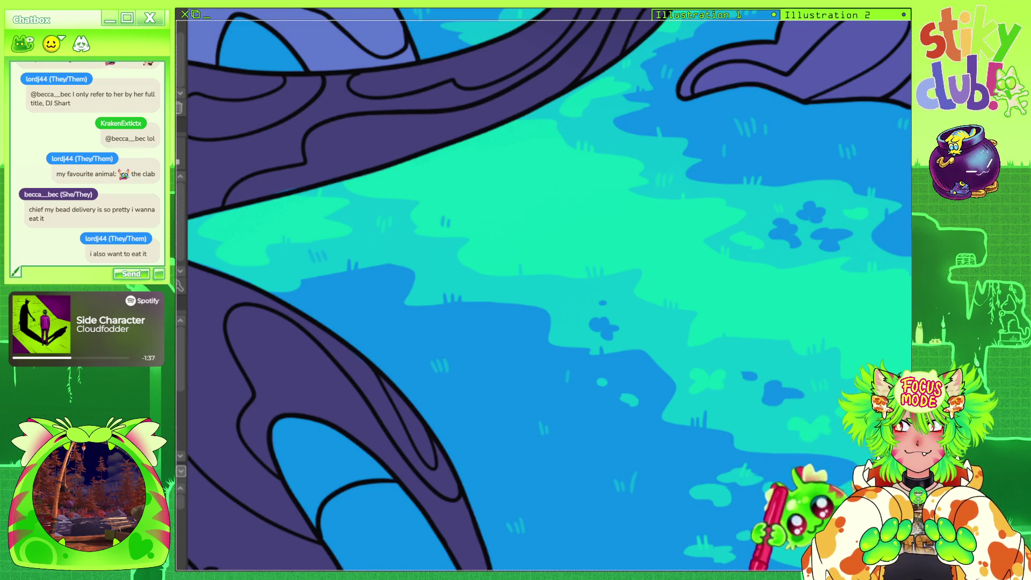
pyautogui.moveTo(751, 569); pyautogui.dragTo(686, 568)
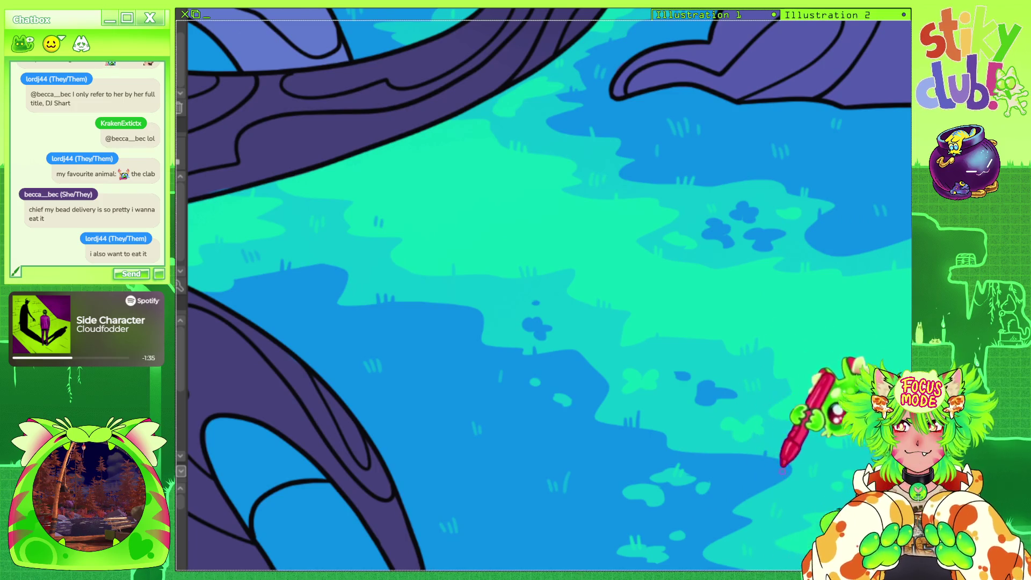
pyautogui.scroll(-5, 633, 337)
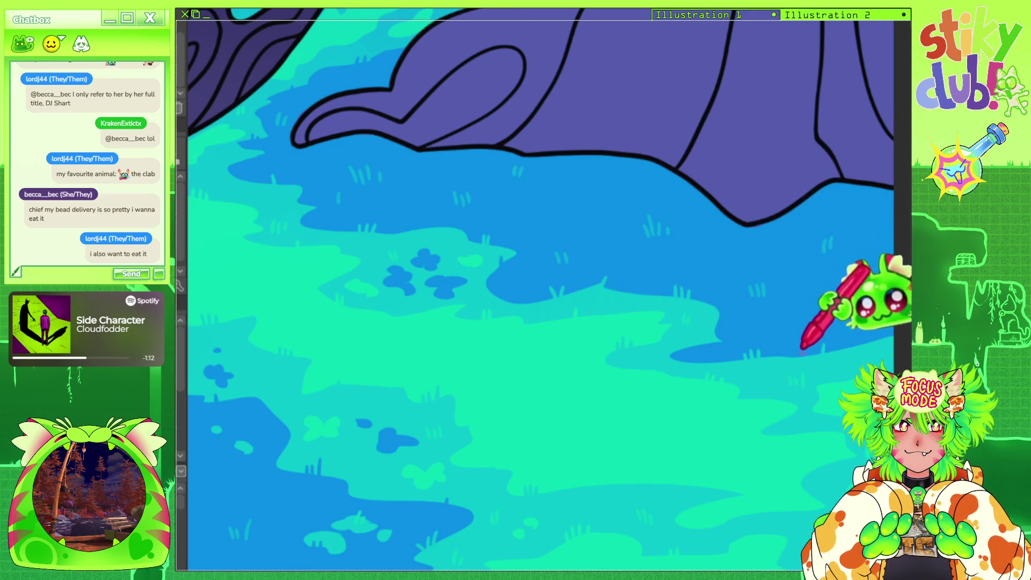
pyautogui.press('^')
pyautogui.hotkey('ctrl', '-')
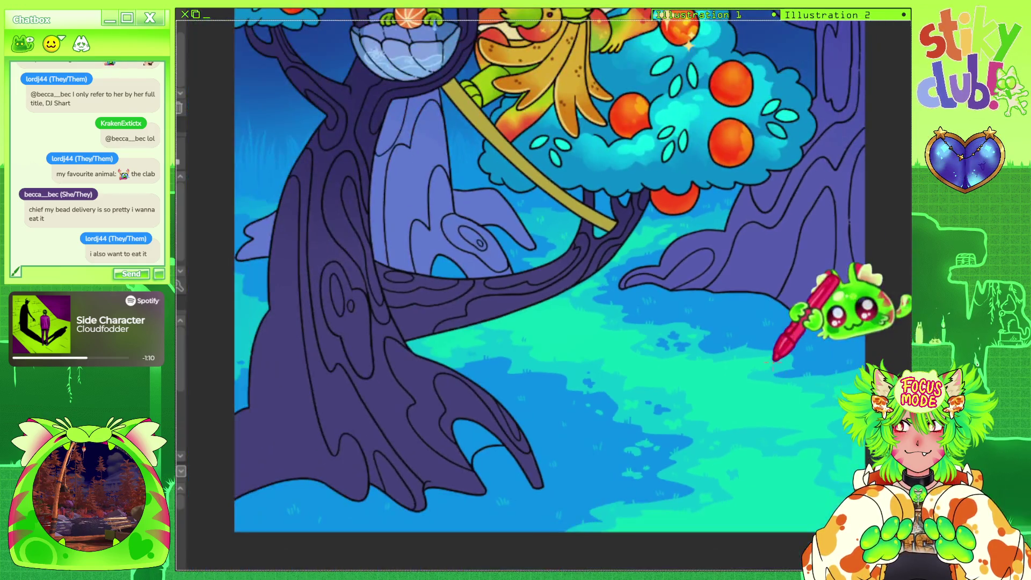
pyautogui.hotkey('ctrl', '0')
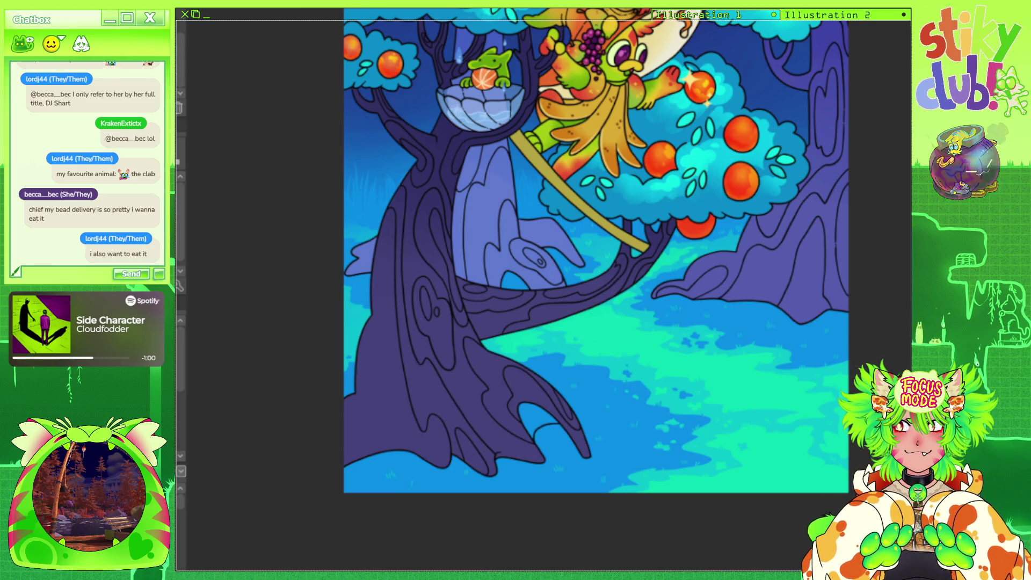
# Zoom in and out to look over the whole orange-tree illustration.
pyautogui.scroll(2, 867, 194)
pyautogui.scroll(-2, 716, 383)
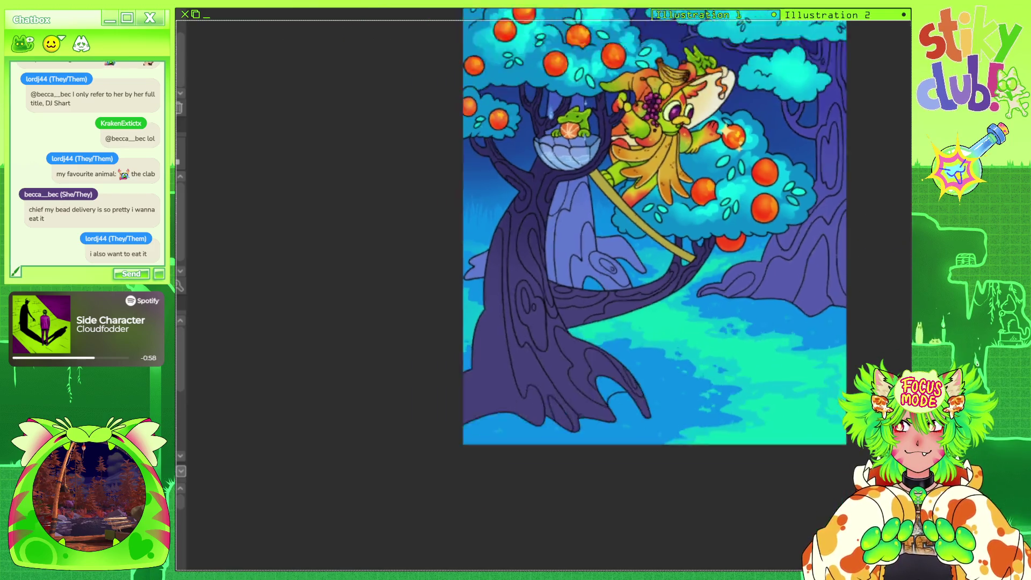
pyautogui.scroll(5, 716, 381)
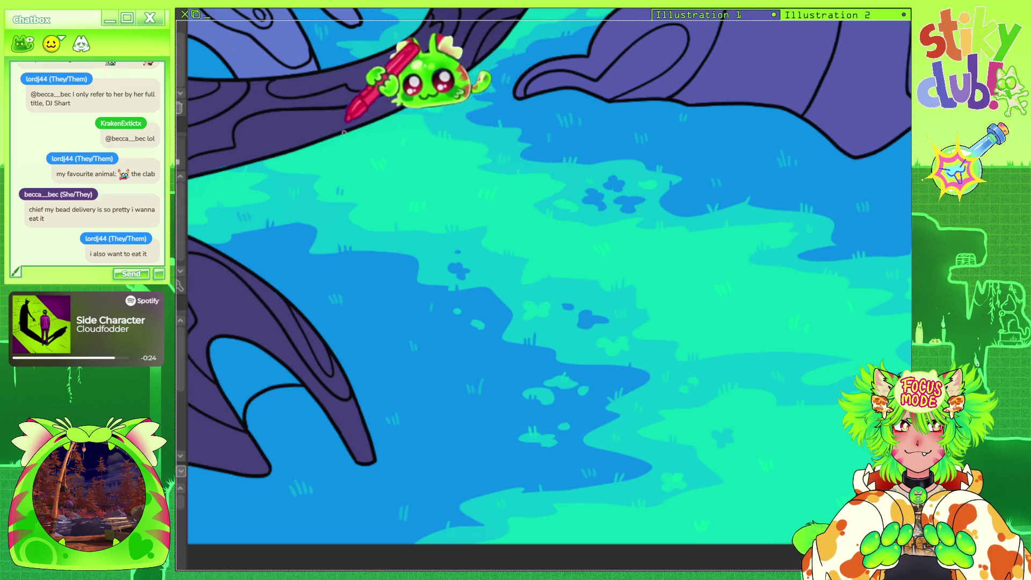
pyautogui.scroll(-5, 605, 258)
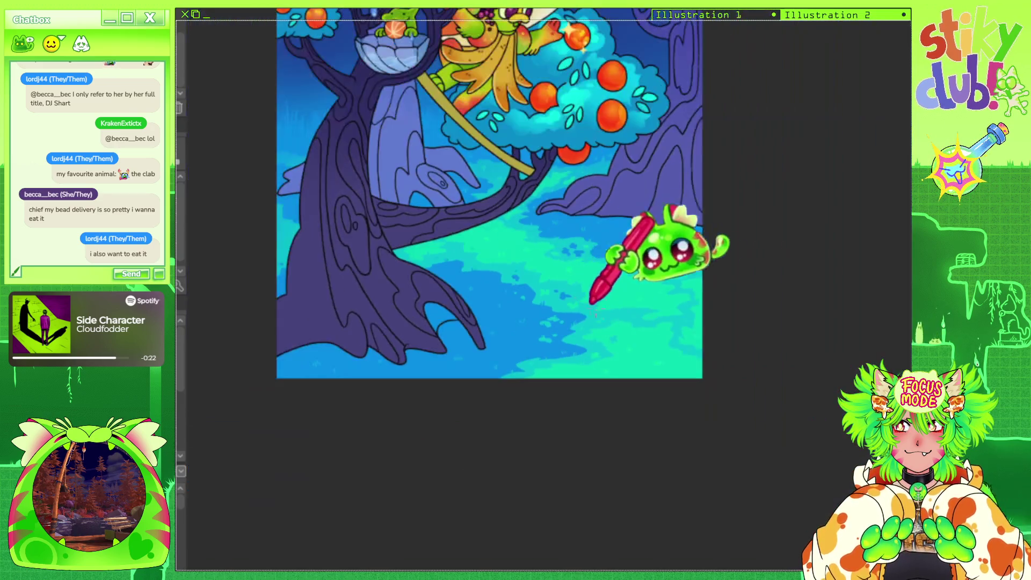
pyautogui.scroll(4, 617, 260)
pyautogui.scroll(-3, 698, 341)
pyautogui.scroll(2, 672, 344)
pyautogui.scroll(-3, 644, 341)
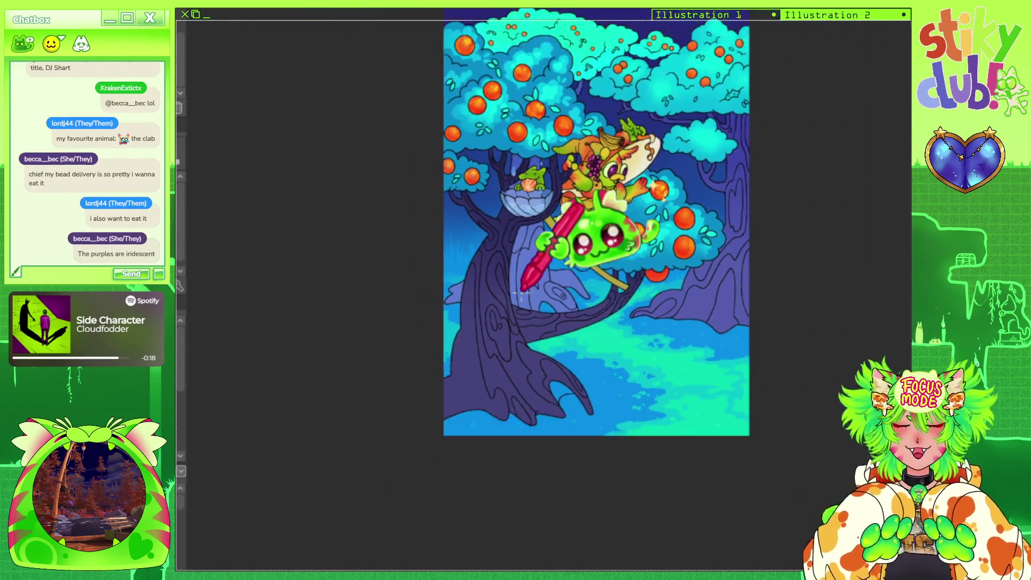
pyautogui.scroll(3, 645, 341)
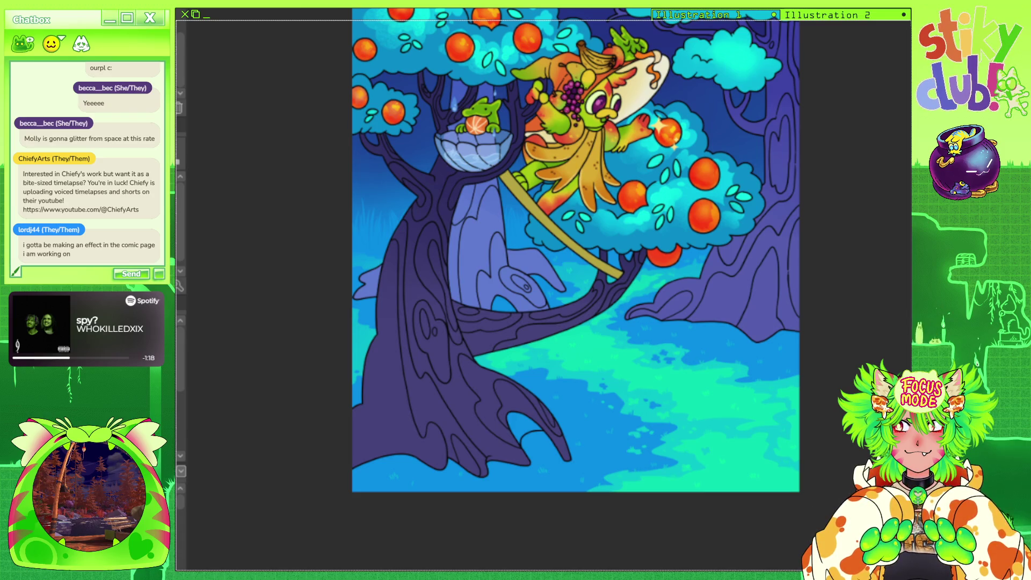
pyautogui.hotkey('ctrl', '-')
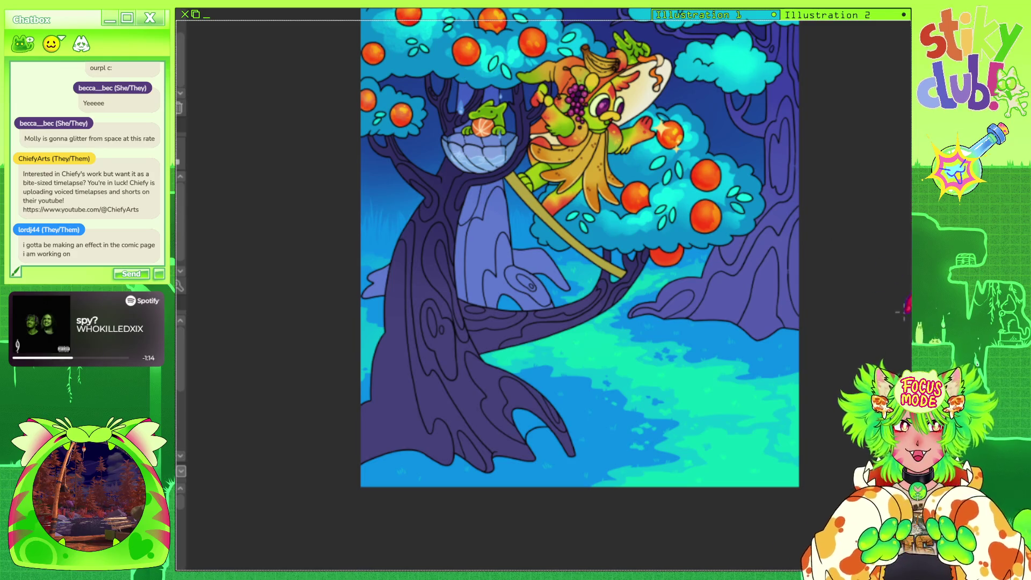
pyautogui.hotkey('ctrl', '-')
pyautogui.scroll(2, 828, 274)
pyautogui.scroll(1, 698, 258)
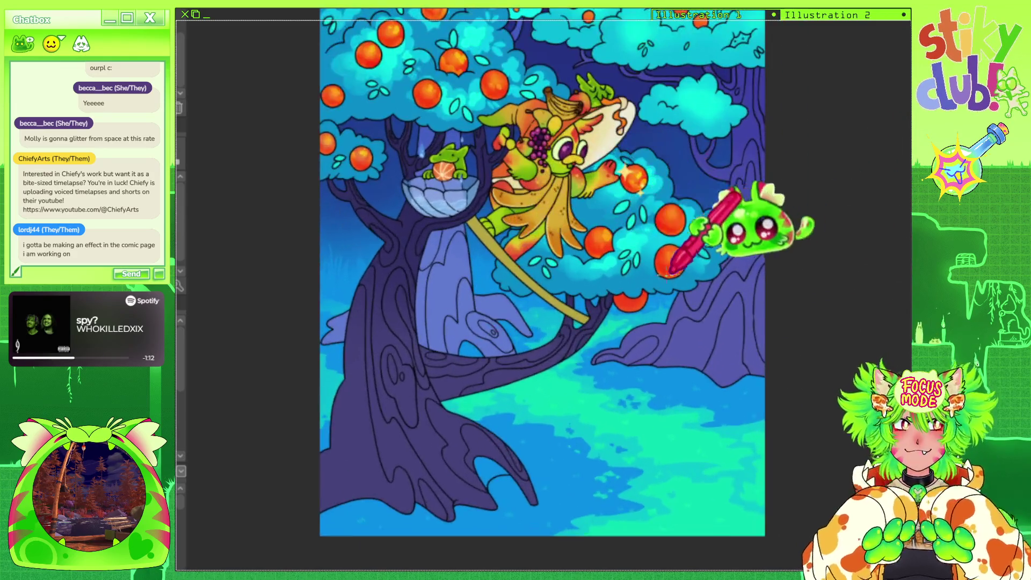
pyautogui.scroll(-2, 669, 277)
pyautogui.scroll(2, 524, 202)
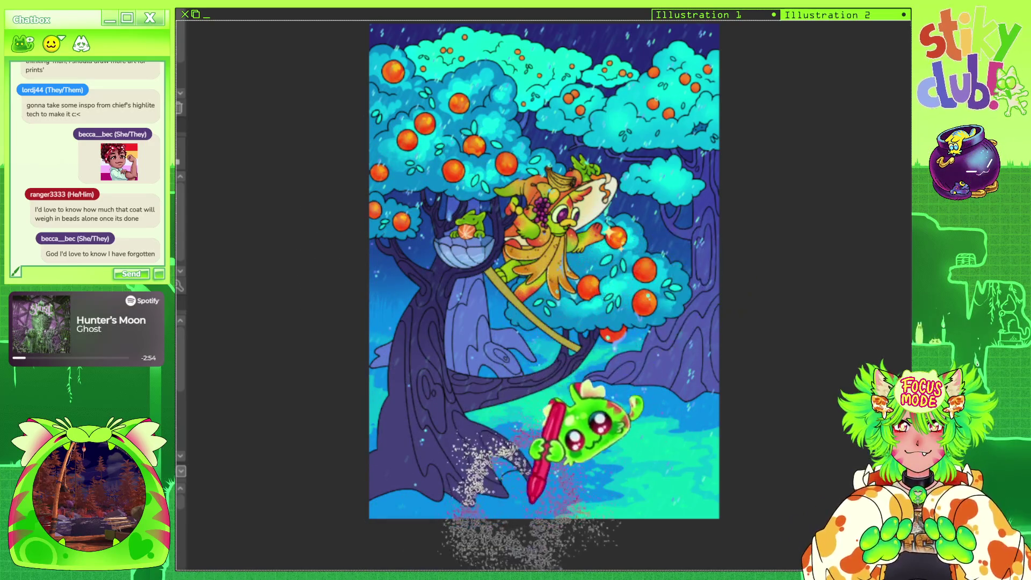
# Zoom in and out around the tree and nest to inspect the rain streaks.
pyautogui.scroll(-2, 544, 271)
pyautogui.scroll(4, 544, 271)
pyautogui.scroll(1, 474, 272)
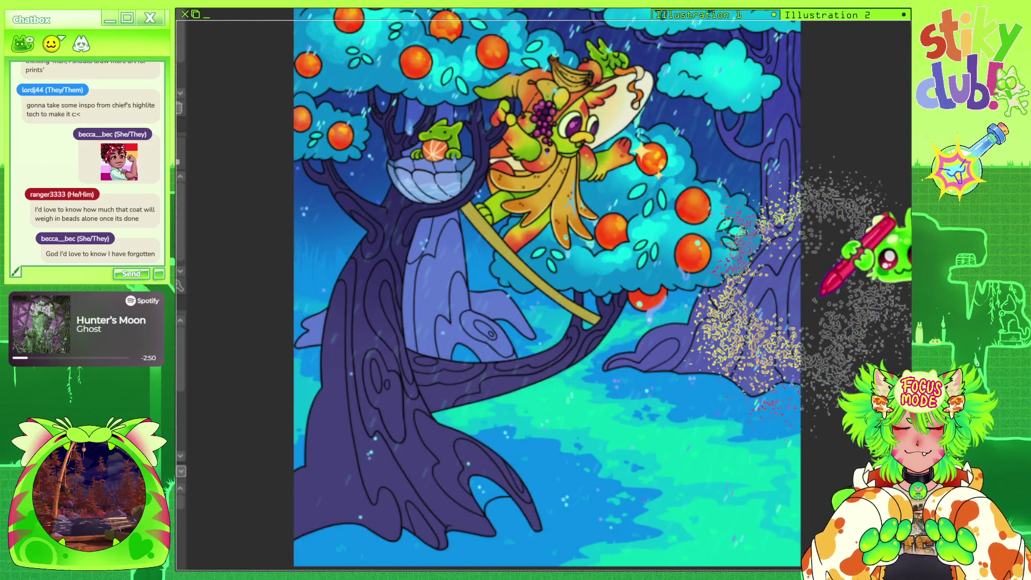
pyautogui.scroll(-1, 803, 296)
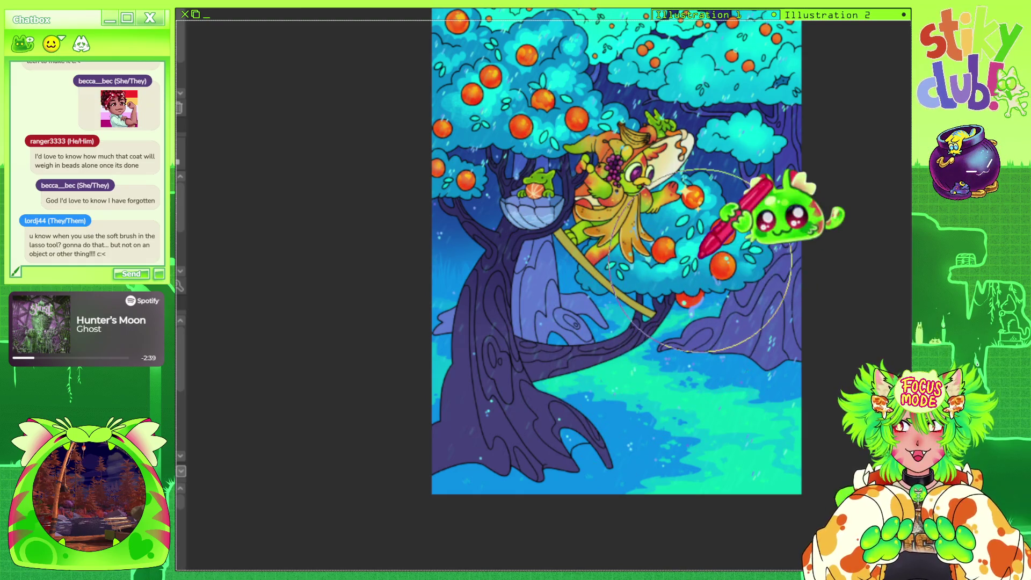
pyautogui.scroll(2, 701, 261)
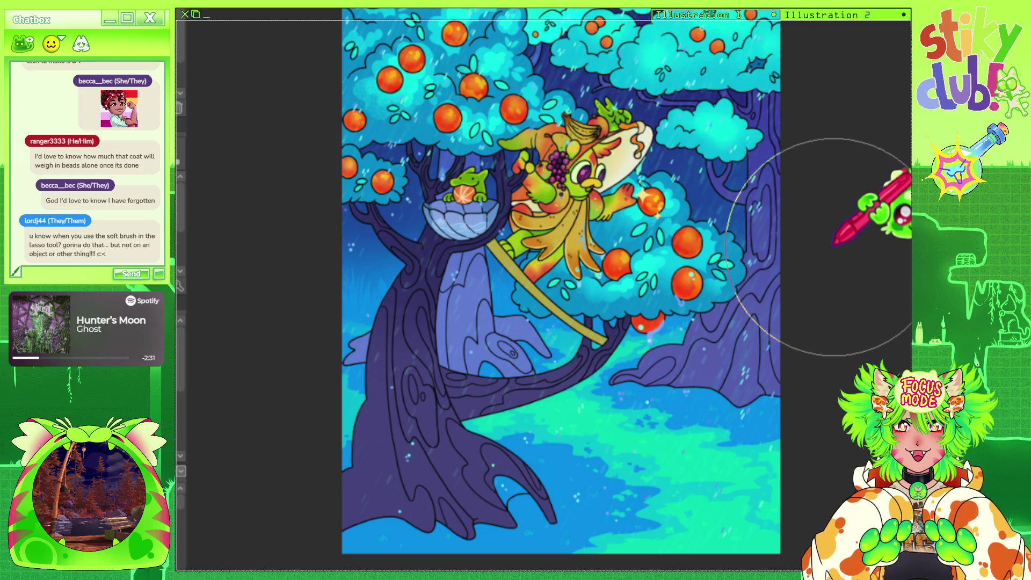
pyautogui.scroll(-1, 795, 226)
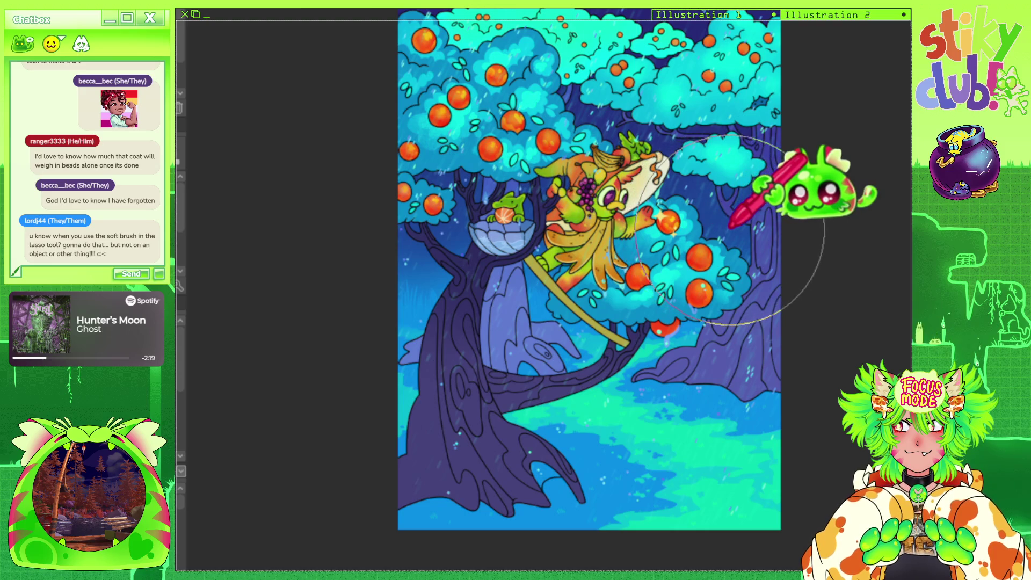
pyautogui.scroll(5, 462, 161)
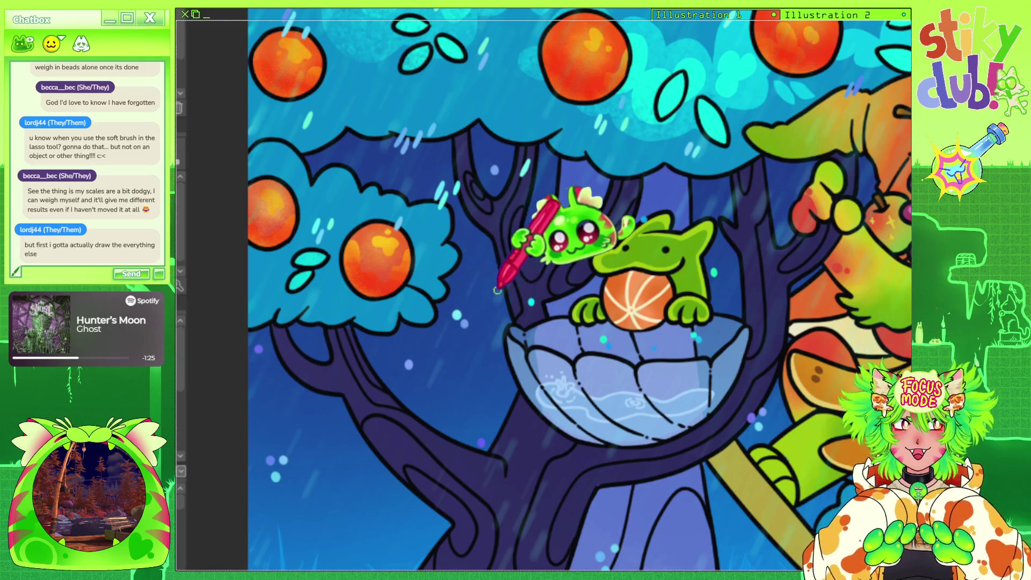
pyautogui.scroll(-2, 565, 226)
pyautogui.scroll(-2, 553, 204)
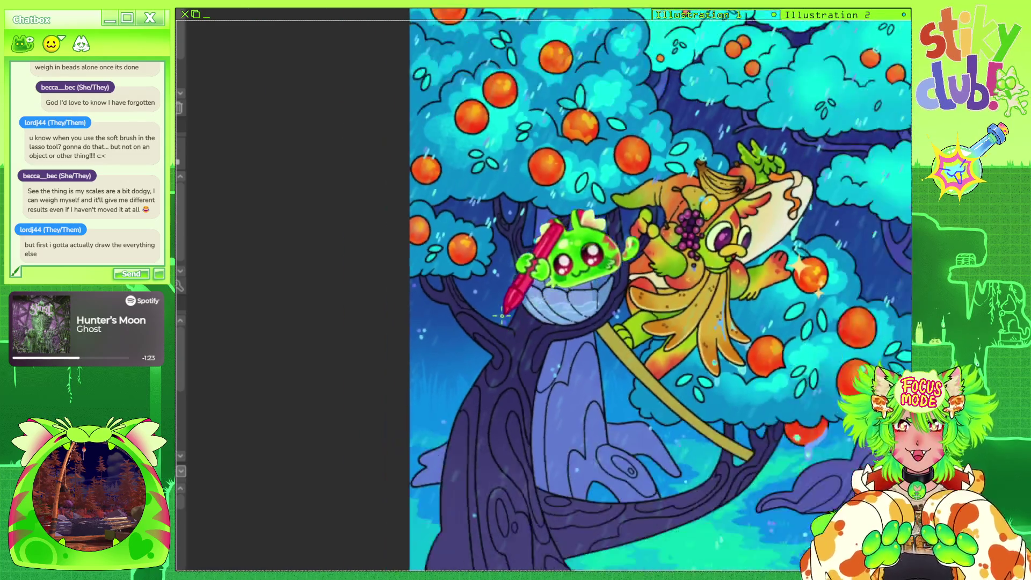
pyautogui.scroll(-1, 698, 268)
pyautogui.scroll(2, 752, 408)
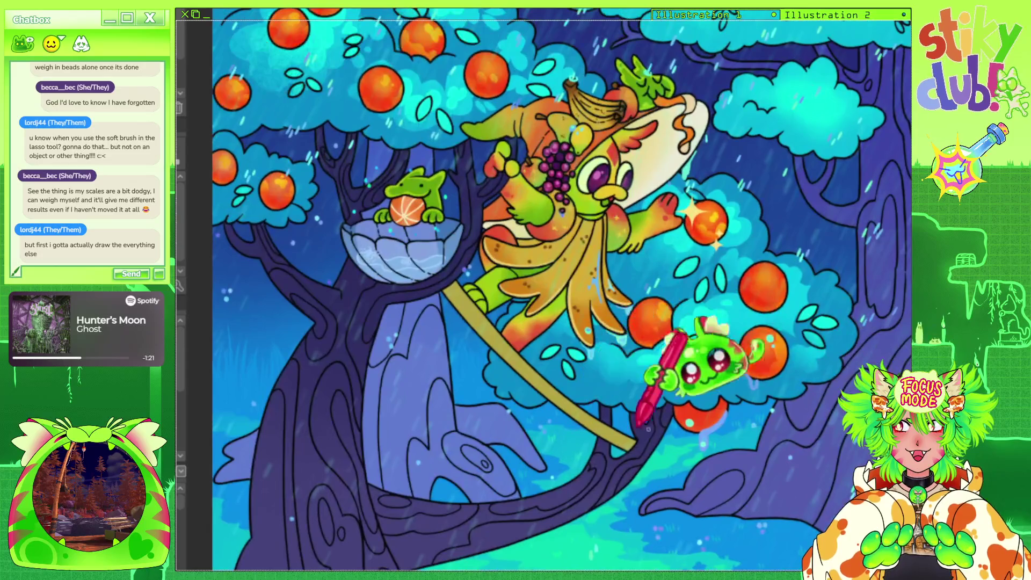
pyautogui.scroll(1, 427, 370)
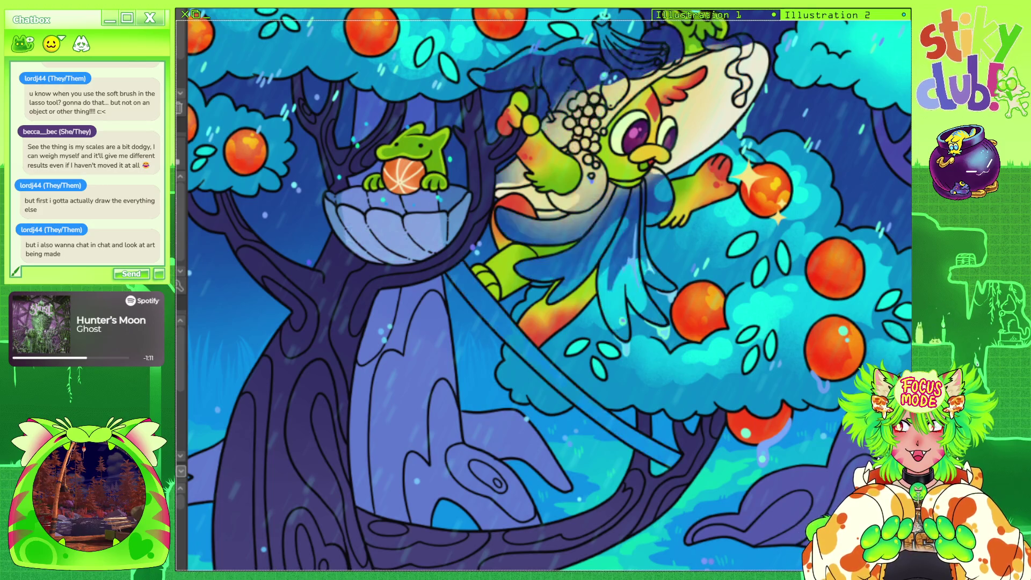
pyautogui.scroll(-1, 722, 264)
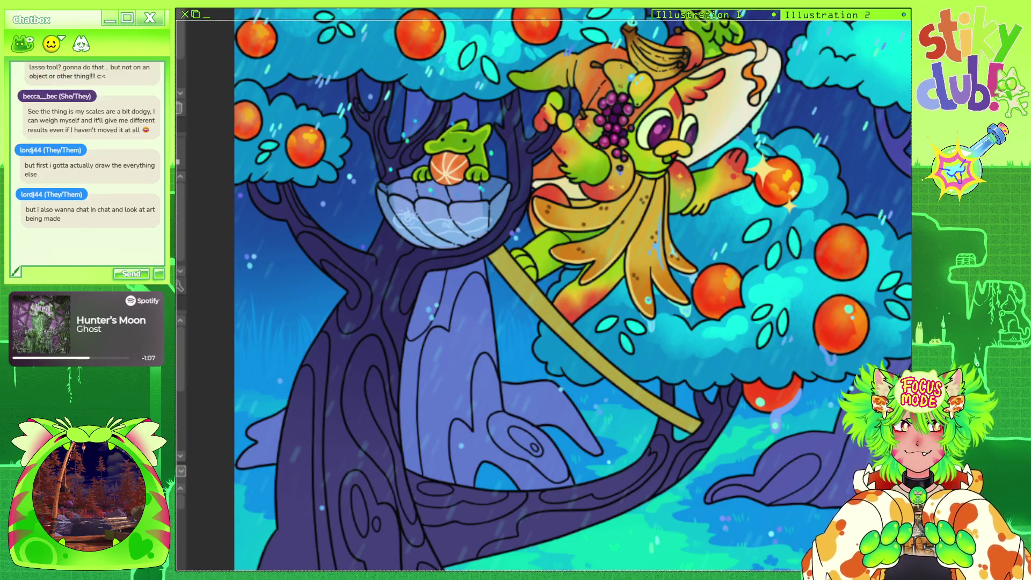
pyautogui.moveTo(573, 290); pyautogui.dragTo(591, 322)
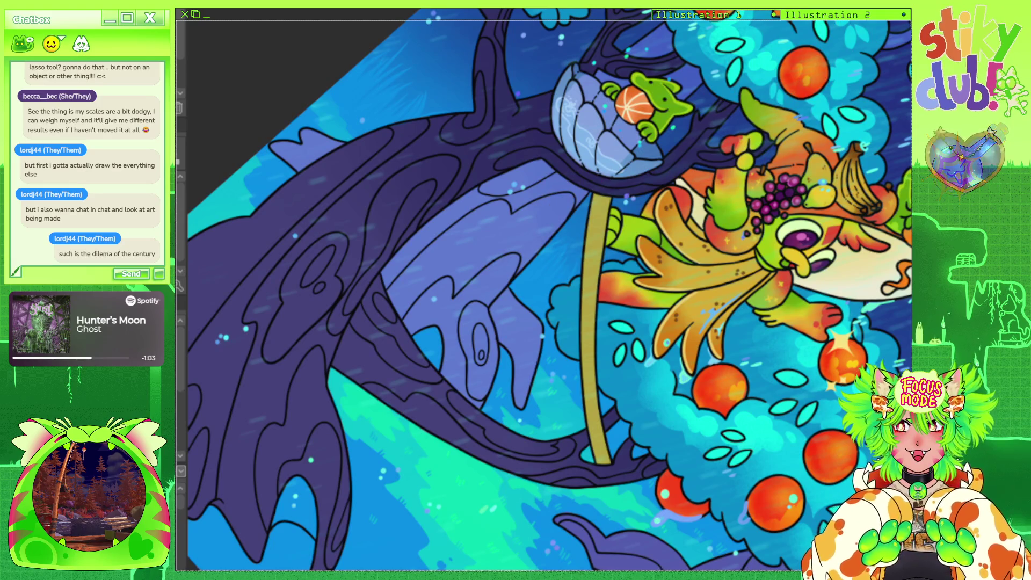
pyautogui.press('-')
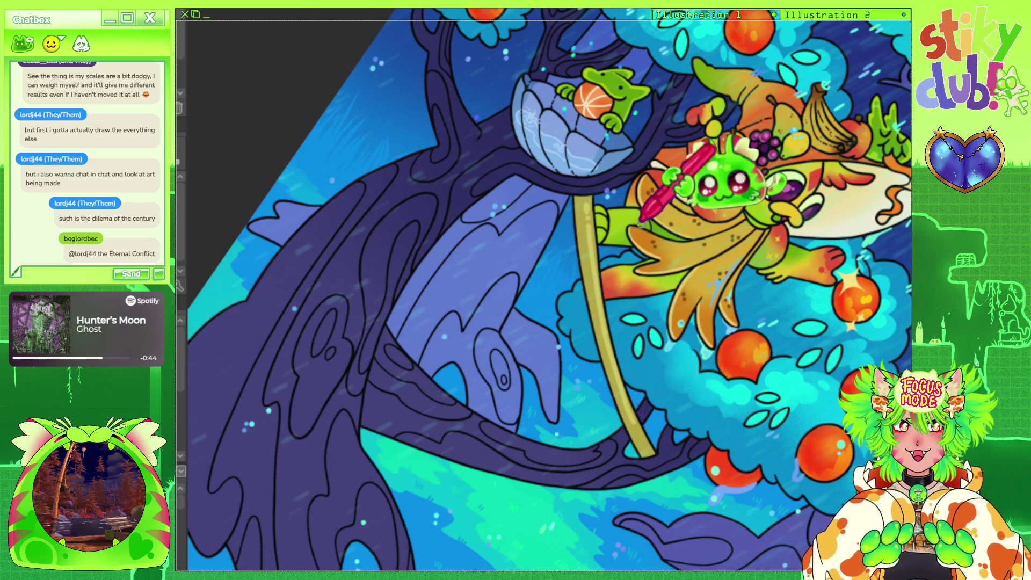
pyautogui.scroll(1, 525, 317)
pyautogui.scroll(1, 525, 317)
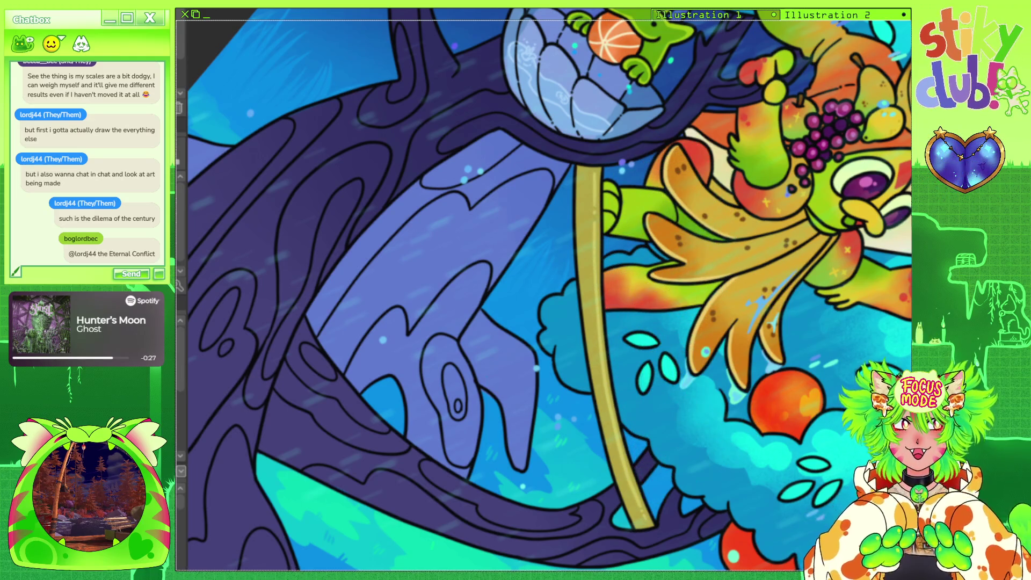
pyautogui.scroll(-3, 543, 290)
pyautogui.scroll(-5, 544, 290)
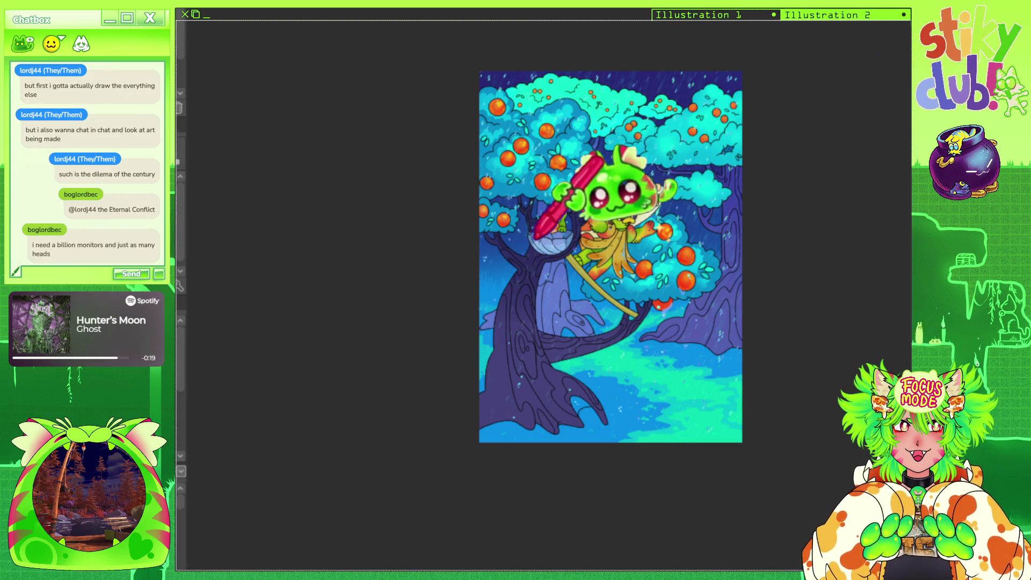
# Zoom in on the bowl, tilt the canvas and brush a white highlight along its left edge.
pyautogui.scroll(2, 607, 123)
pyautogui.scroll(2, 625, 168)
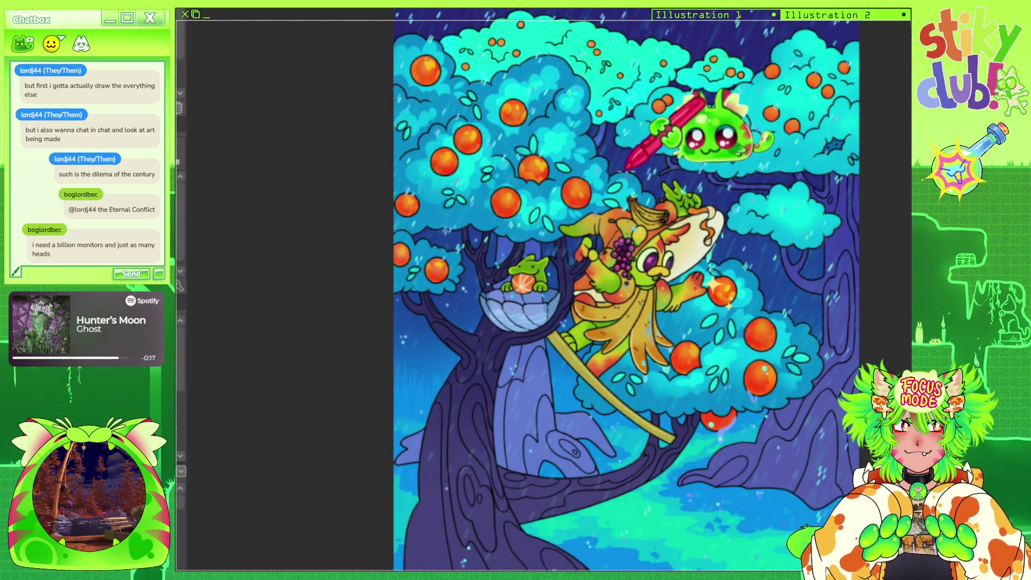
pyautogui.scroll(2, 591, 193)
pyautogui.scroll(1, 558, 231)
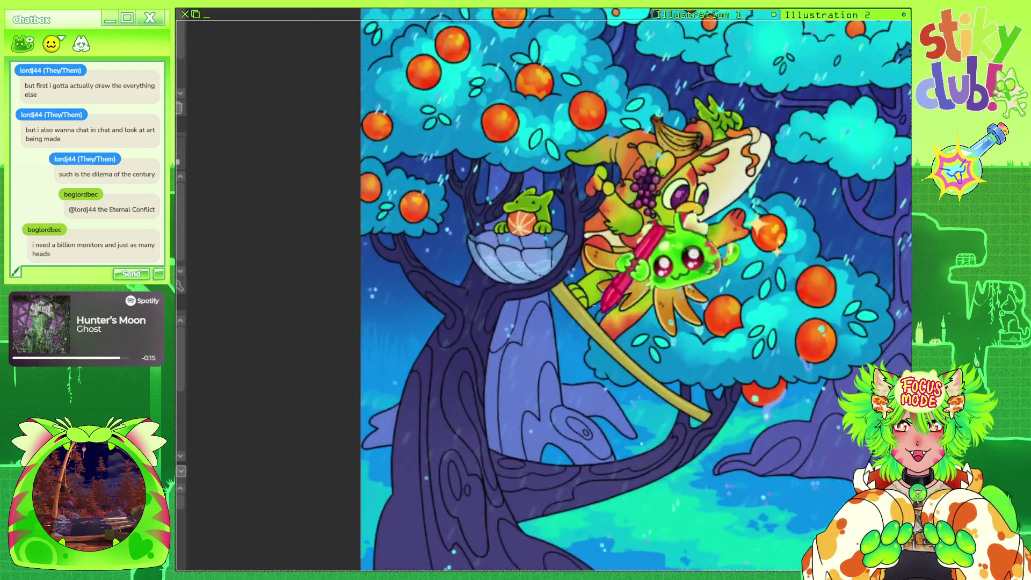
pyautogui.scroll(2, 539, 240)
pyautogui.scroll(2, 591, 290)
pyautogui.scroll(1, 644, 339)
pyautogui.scroll(1, 653, 346)
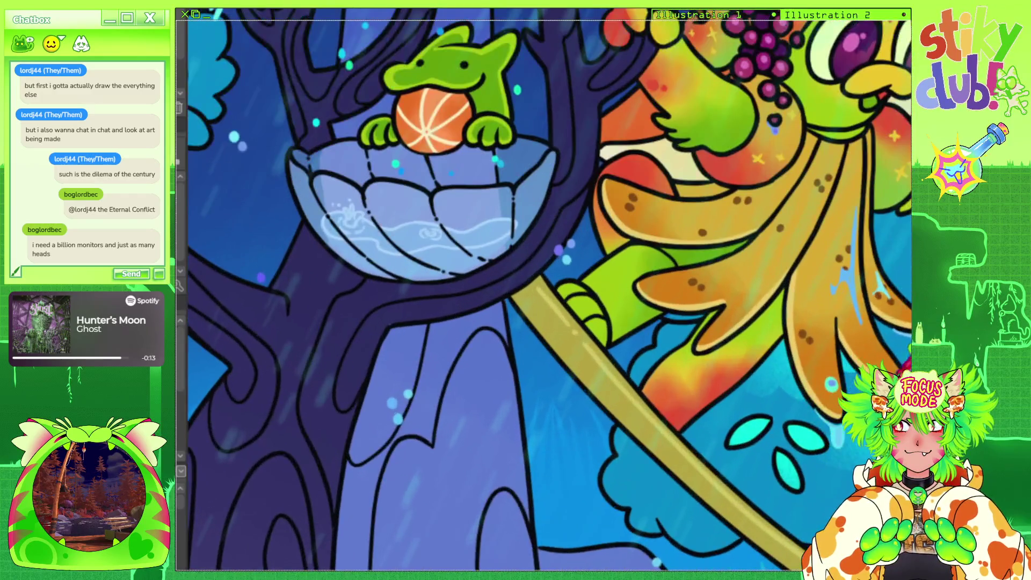
pyautogui.scroll(1, 653, 345)
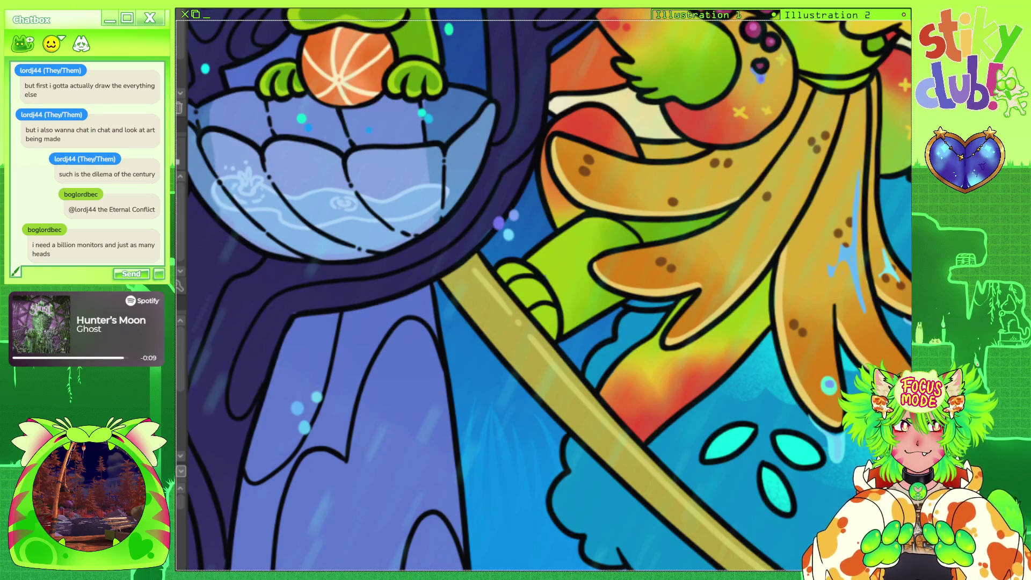
pyautogui.scroll(-3, 690, 346)
pyautogui.scroll(2, 518, 150)
pyautogui.scroll(1, 553, 133)
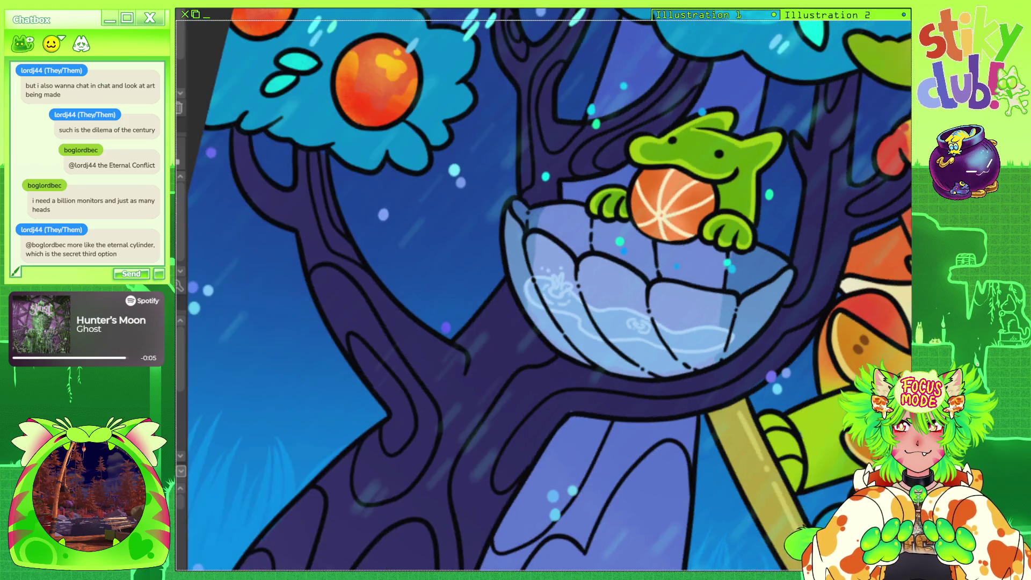
pyautogui.press('-')
pyautogui.press('-')
pyautogui.press('-')
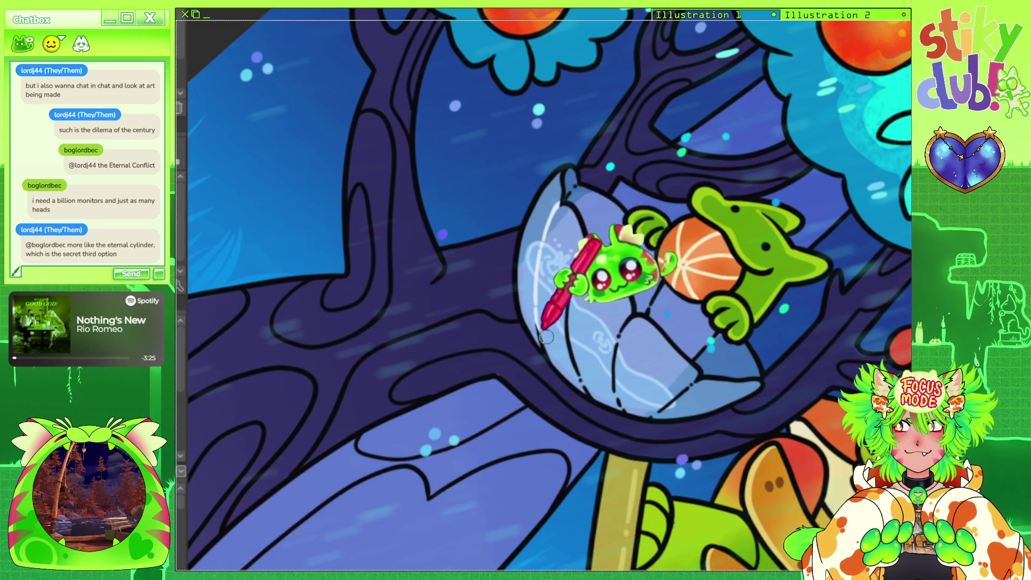
pyautogui.moveTo(561, 322); pyautogui.dragTo(585, 394)
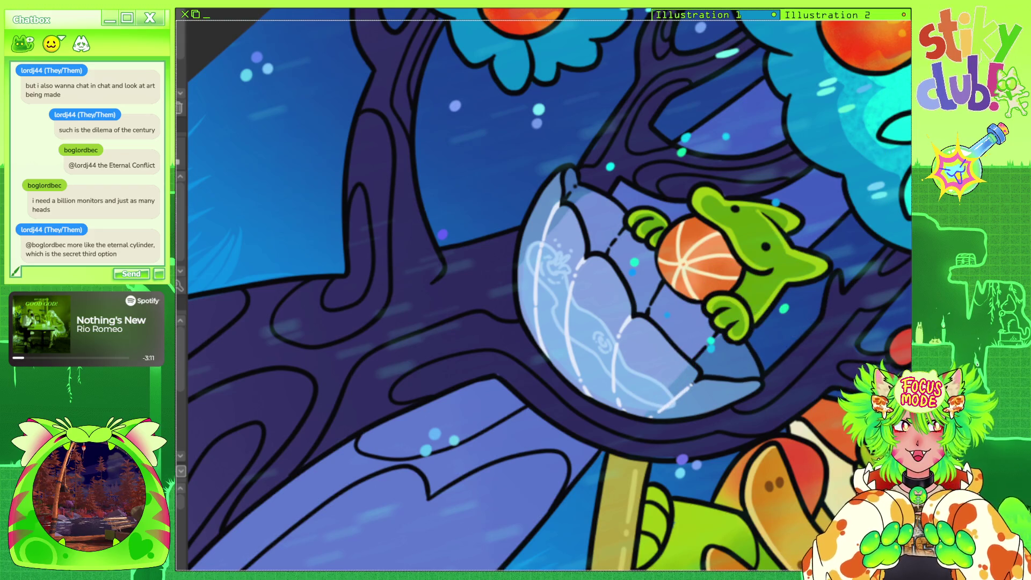
# Return the canvas to upright and zoom back out to review the nest.
pyautogui.press('5')
pyautogui.scroll(-5, 559, 237)
pyautogui.scroll(-2, 560, 237)
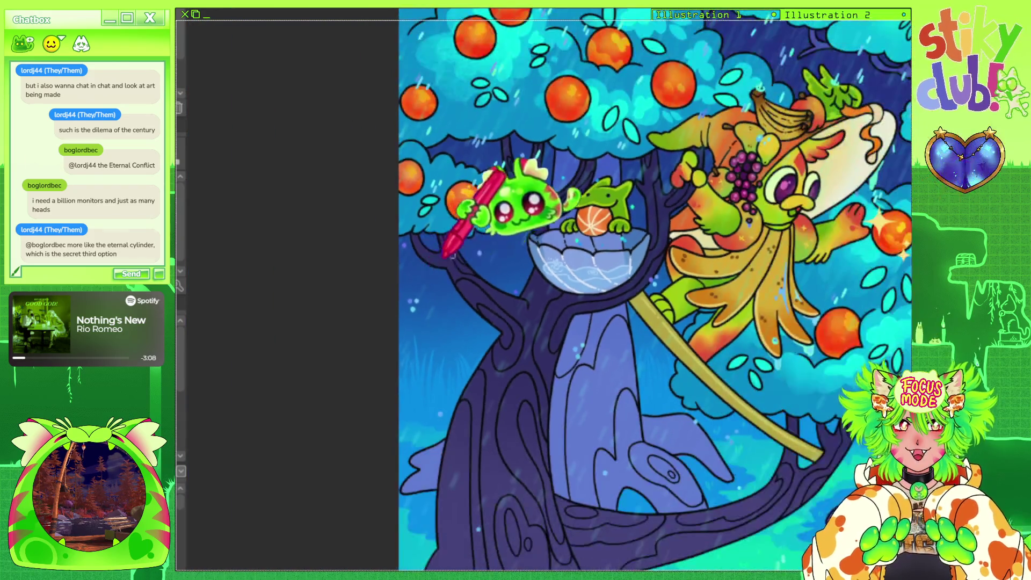
pyautogui.scroll(-2, 559, 237)
pyautogui.scroll(1, 591, 215)
pyautogui.scroll(2, 569, 221)
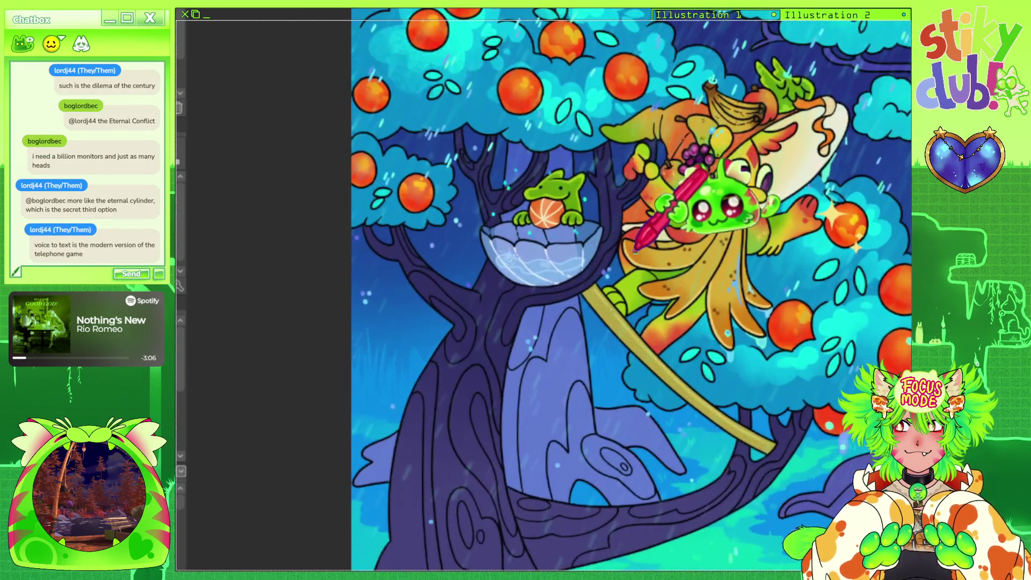
pyautogui.scroll(2, 559, 218)
pyautogui.scroll(2, 553, 218)
pyautogui.scroll(-1, 553, 218)
pyautogui.scroll(4, 366, 193)
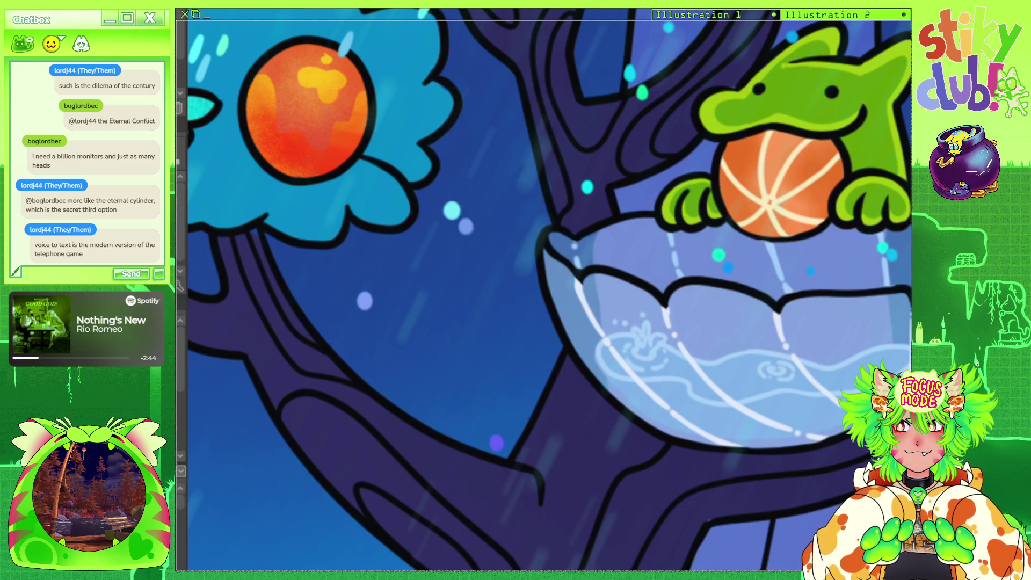
pyautogui.scroll(-5, 653, 209)
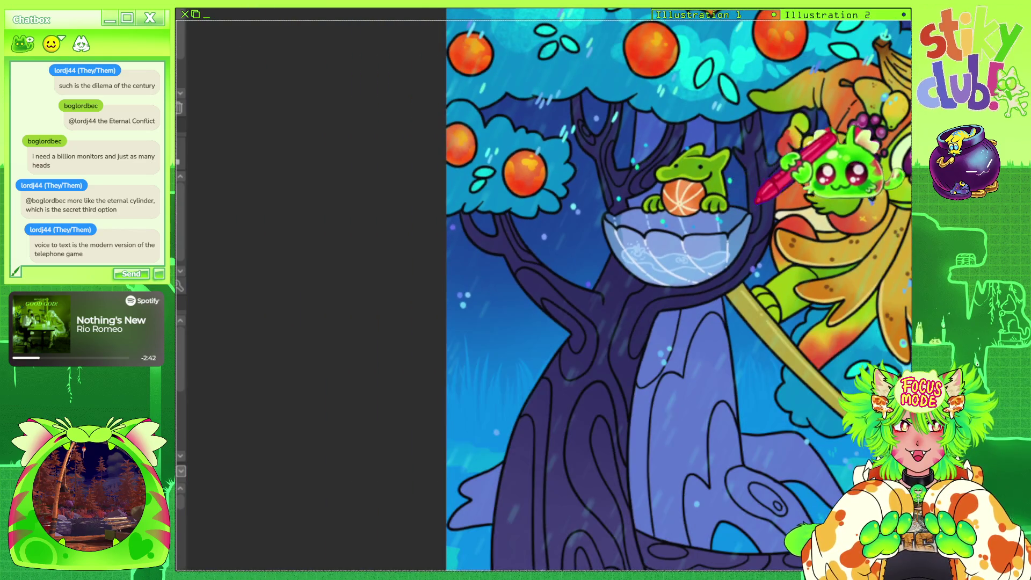
pyautogui.scroll(-2, 651, 211)
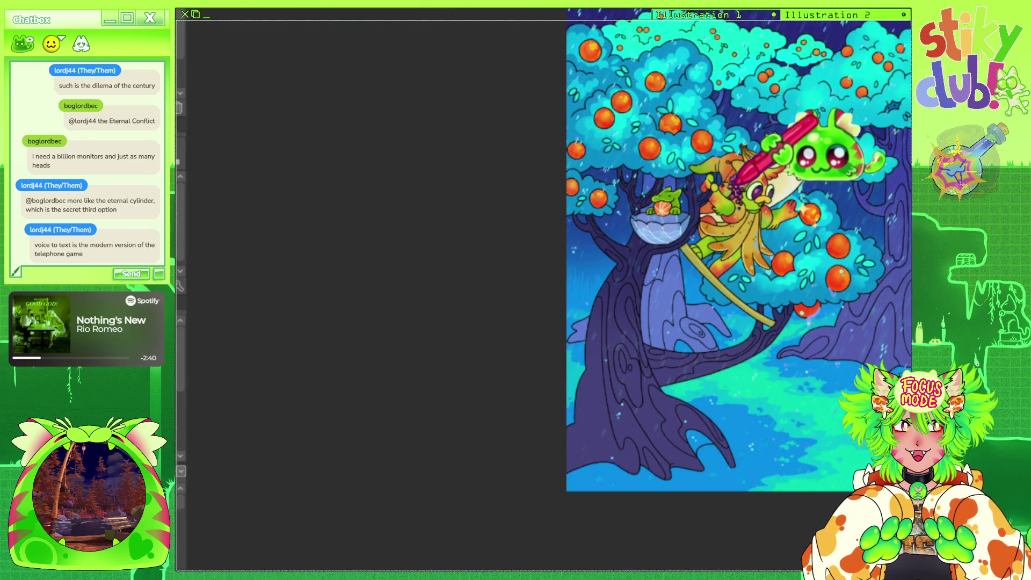
pyautogui.scroll(2, 457, 206)
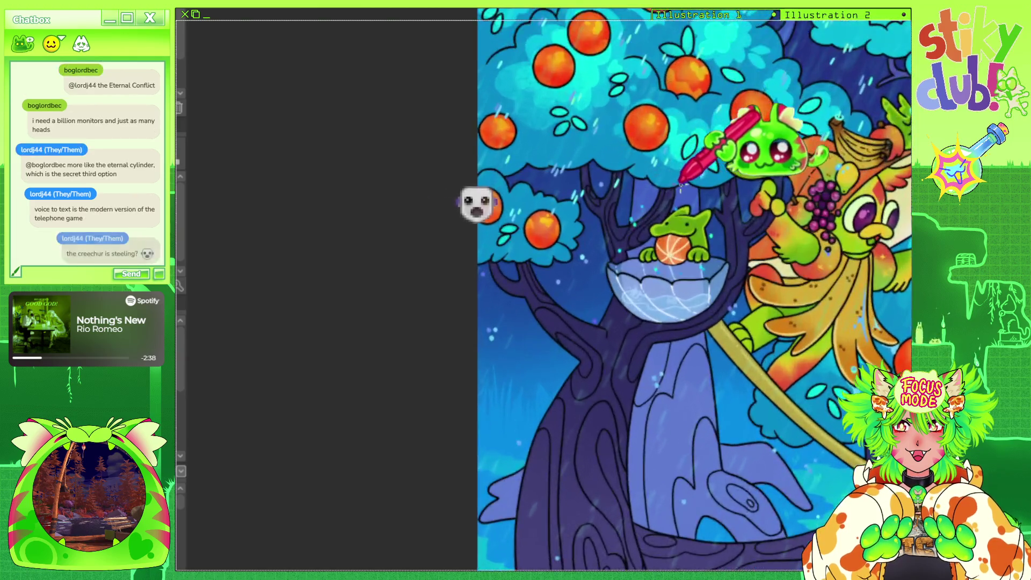
pyautogui.scroll(1, 484, 206)
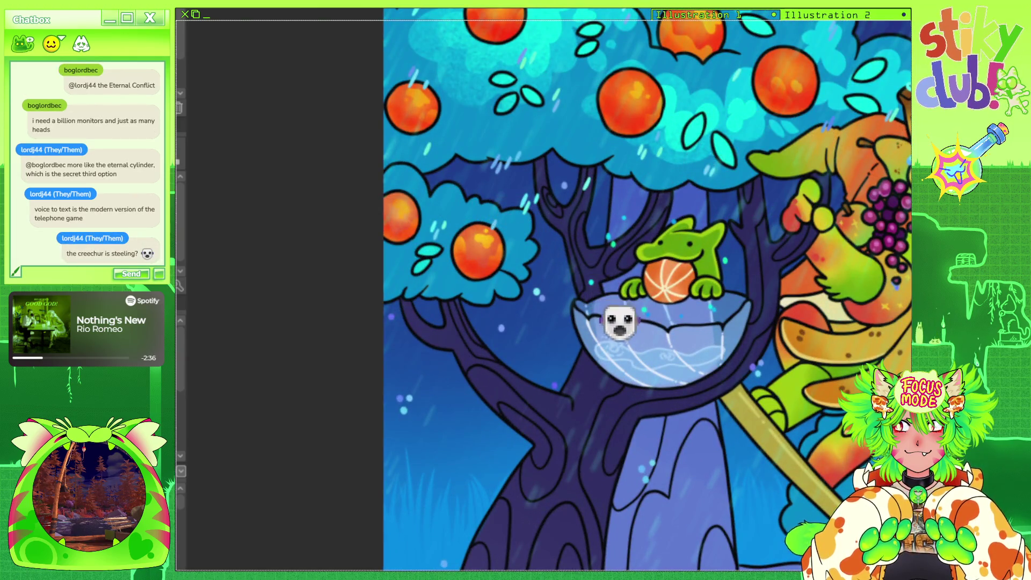
pyautogui.scroll(-2, 649, 378)
pyautogui.scroll(-1, 679, 444)
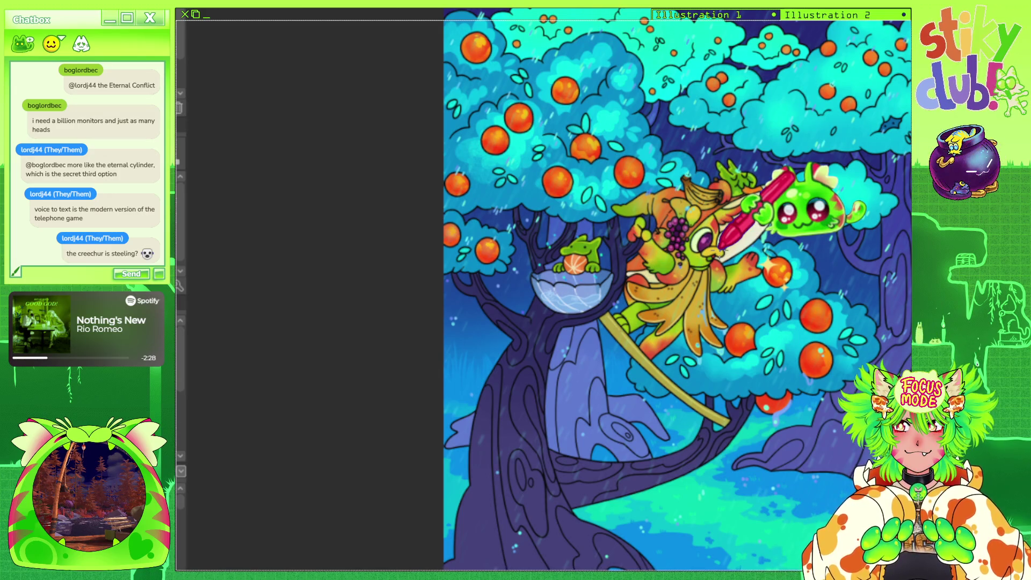
pyautogui.scroll(2, 795, 172)
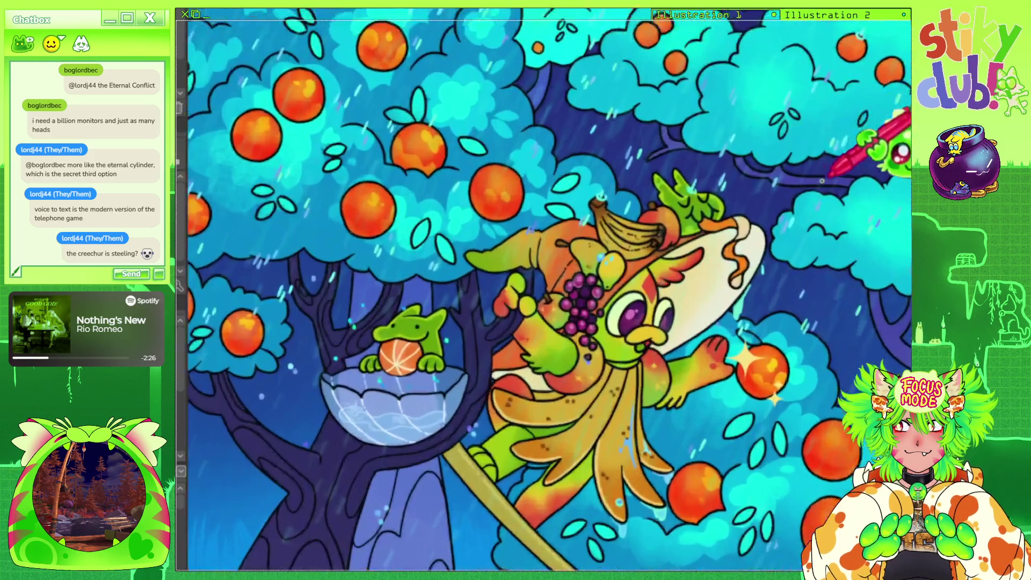
pyautogui.scroll(1, 795, 172)
pyautogui.scroll(1, 702, 187)
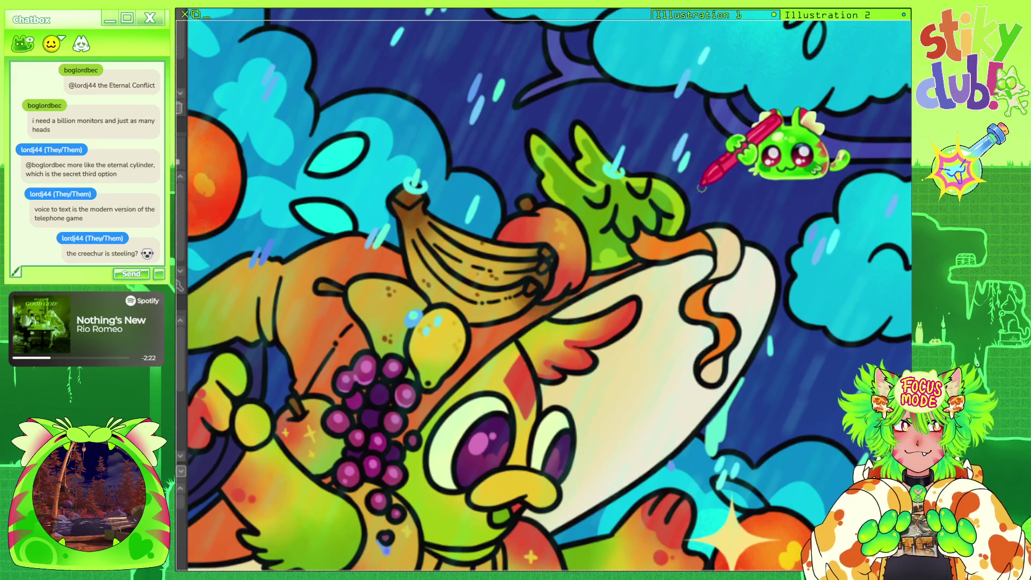
pyautogui.scroll(-5, 704, 161)
pyautogui.scroll(2, 437, 219)
pyautogui.scroll(2, 534, 196)
pyautogui.scroll(1, 580, 268)
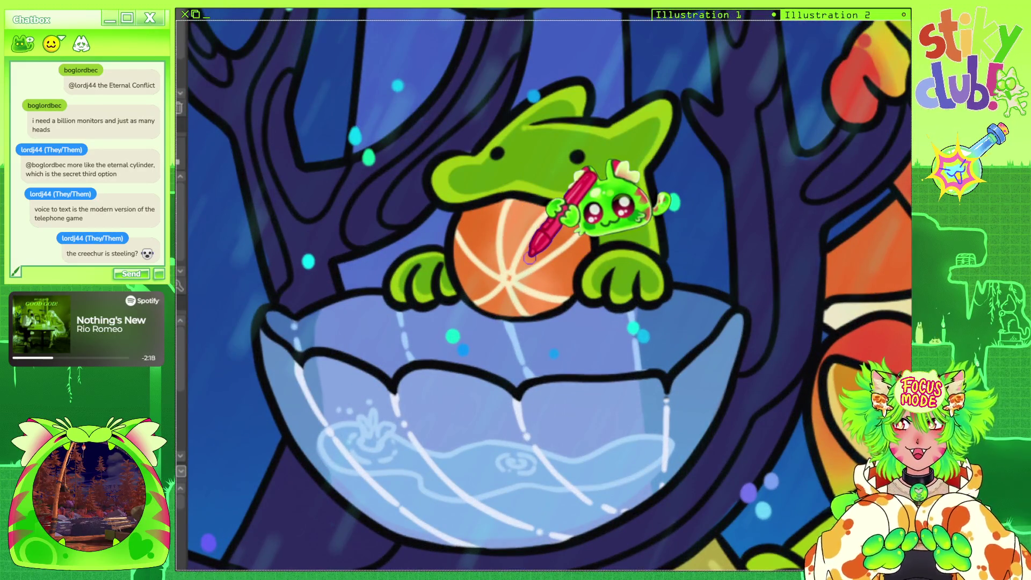
pyautogui.scroll(-1, 591, 311)
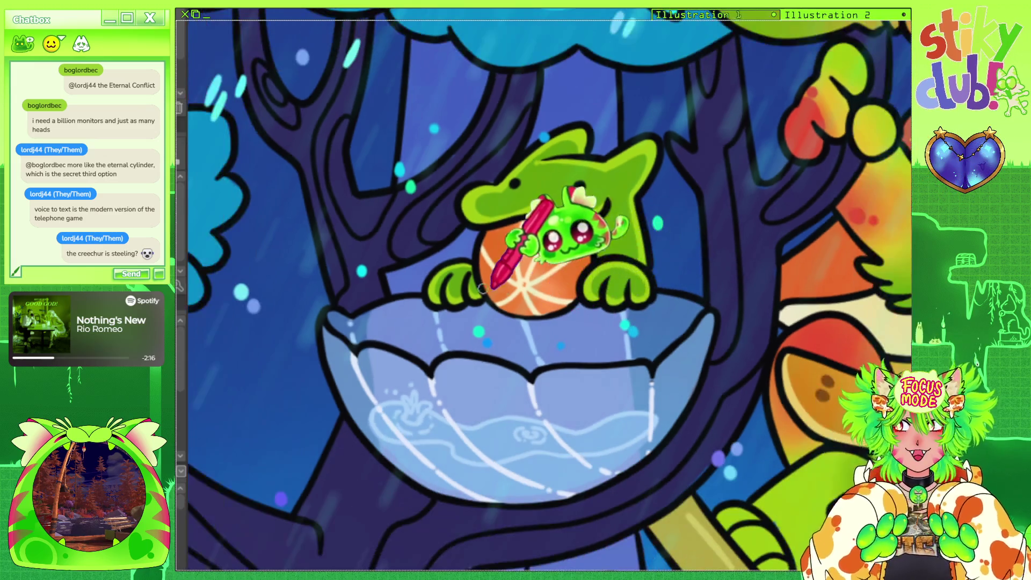
pyautogui.scroll(-2, 485, 288)
pyautogui.scroll(-1, 476, 283)
pyautogui.scroll(-1, 468, 280)
pyautogui.scroll(-2, 459, 279)
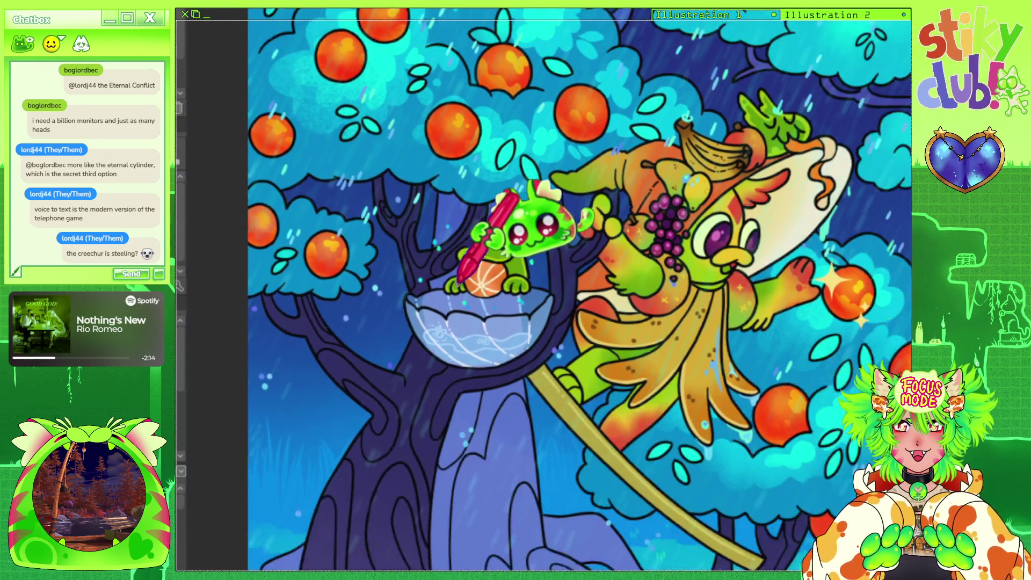
pyautogui.scroll(-2, 679, 231)
pyautogui.scroll(-1, 805, 295)
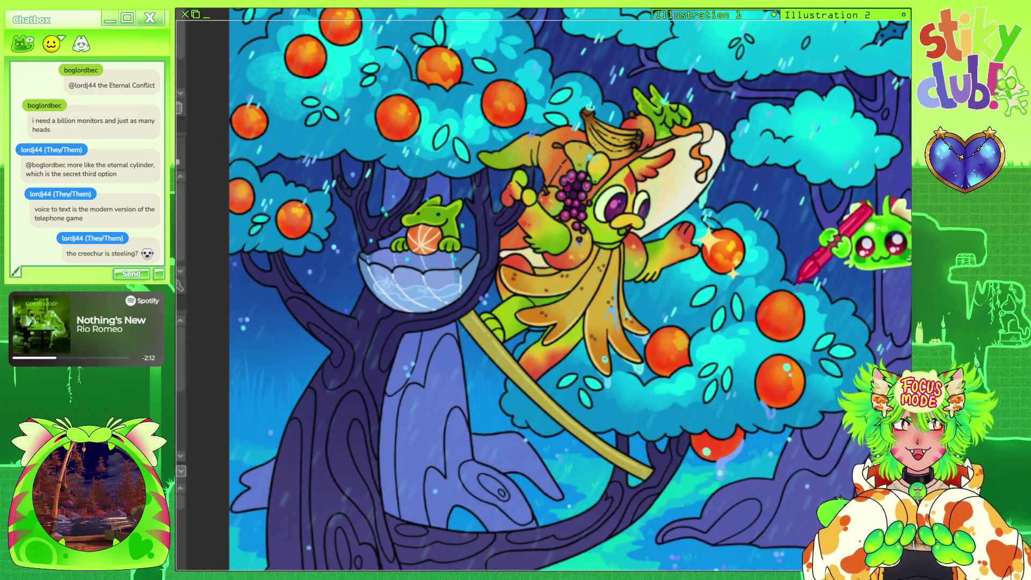
pyautogui.scroll(1, 688, 225)
pyautogui.scroll(1, 698, 247)
pyautogui.scroll(1, 665, 310)
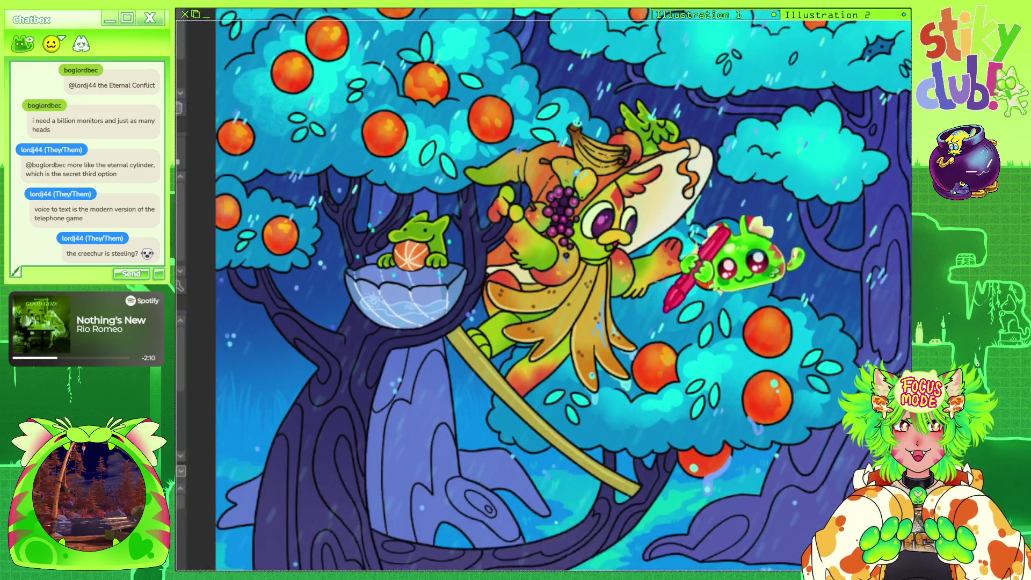
pyautogui.scroll(2, 709, 104)
pyautogui.scroll(1, 652, 248)
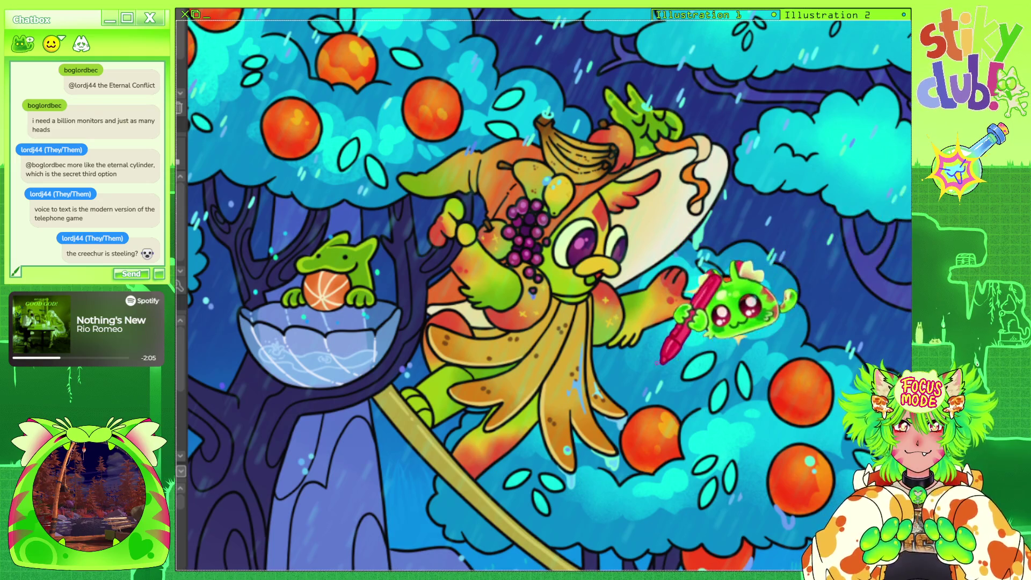
pyautogui.scroll(-2, 658, 233)
pyautogui.scroll(-1, 574, 237)
pyautogui.scroll(-1, 573, 239)
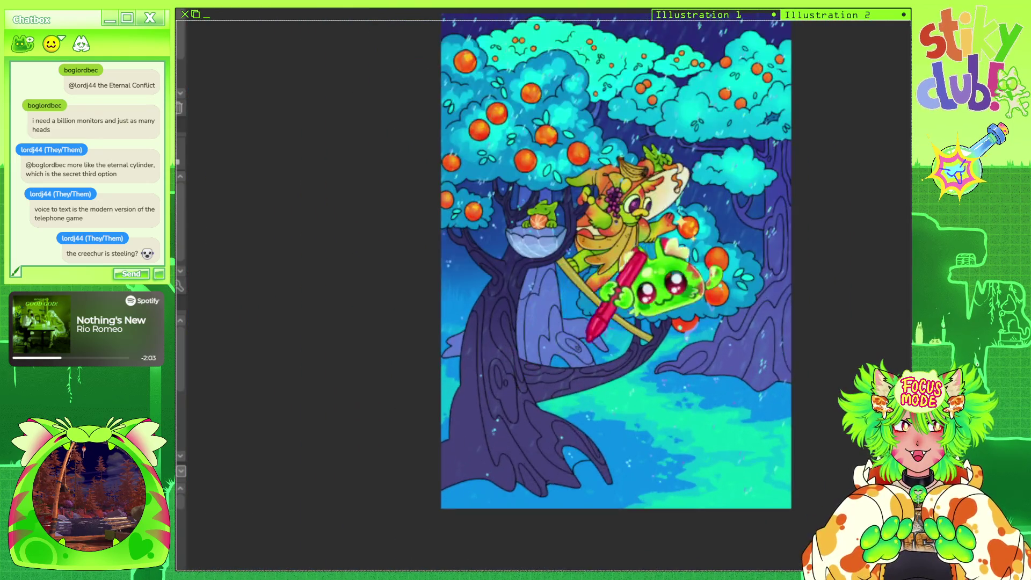
pyautogui.scroll(1, 601, 322)
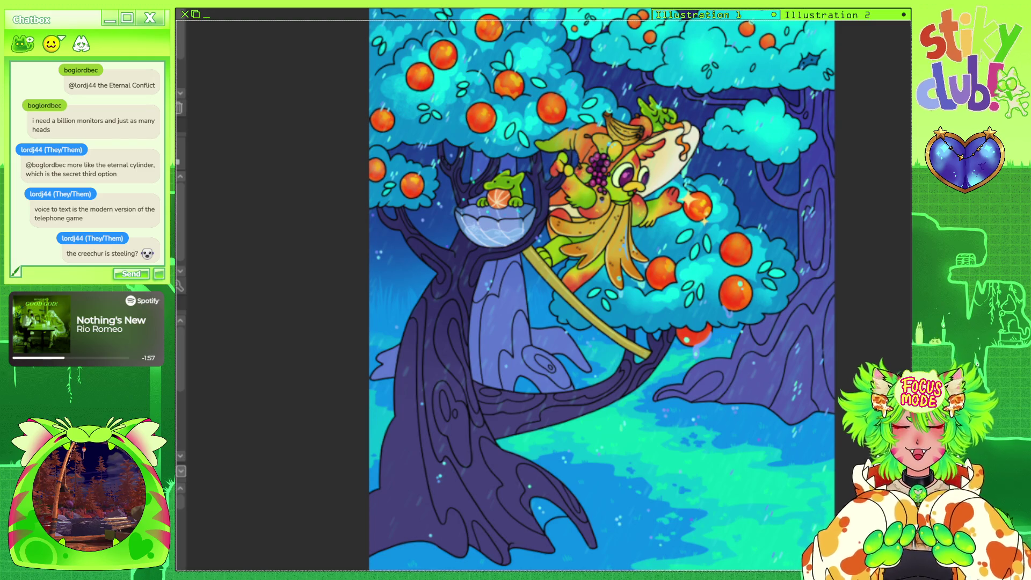
pyautogui.scroll(-2, 527, 202)
pyautogui.scroll(1, 619, 248)
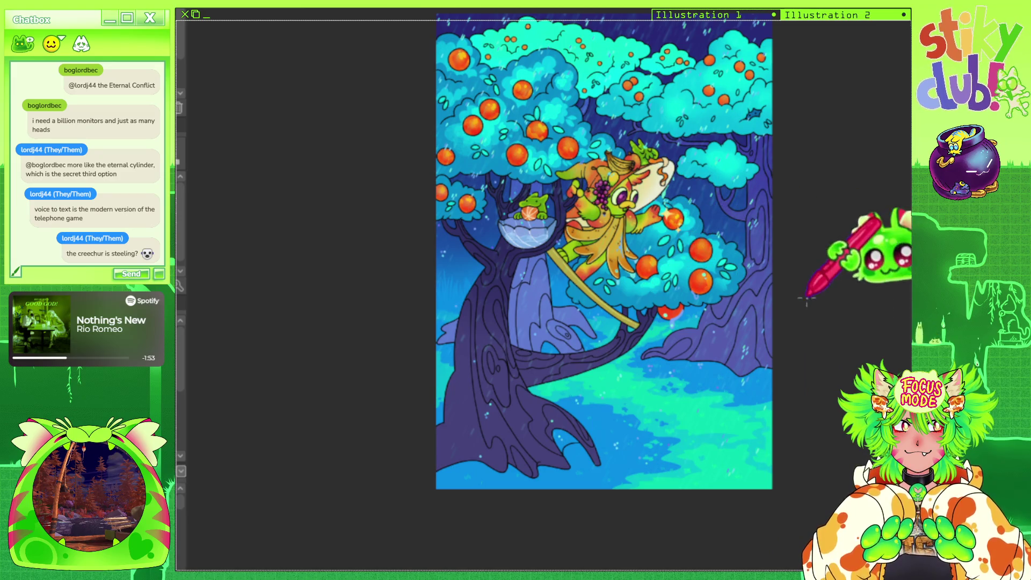
pyautogui.scroll(2, 666, 242)
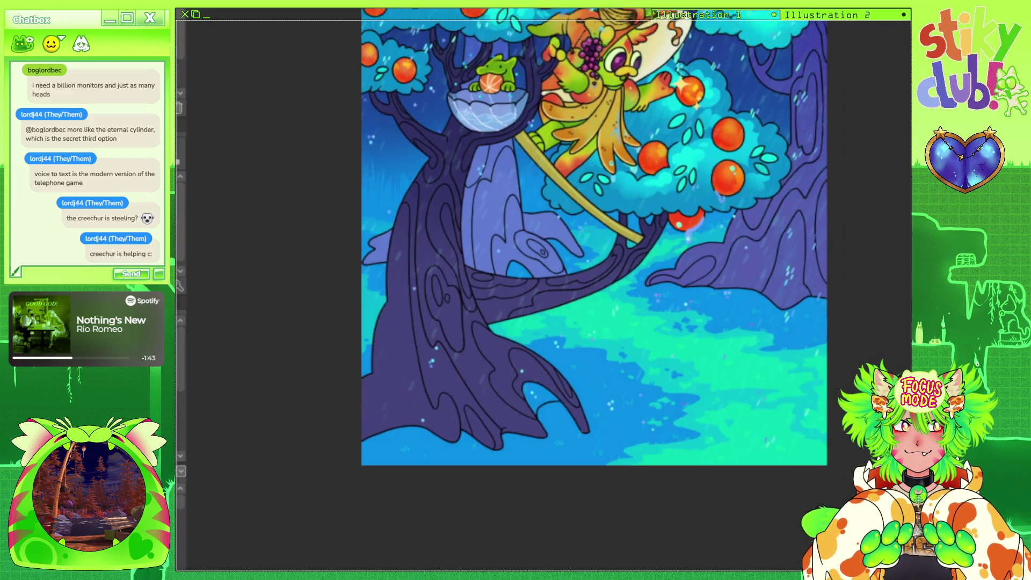
pyautogui.scroll(3, 591, 268)
pyautogui.scroll(2, 407, 369)
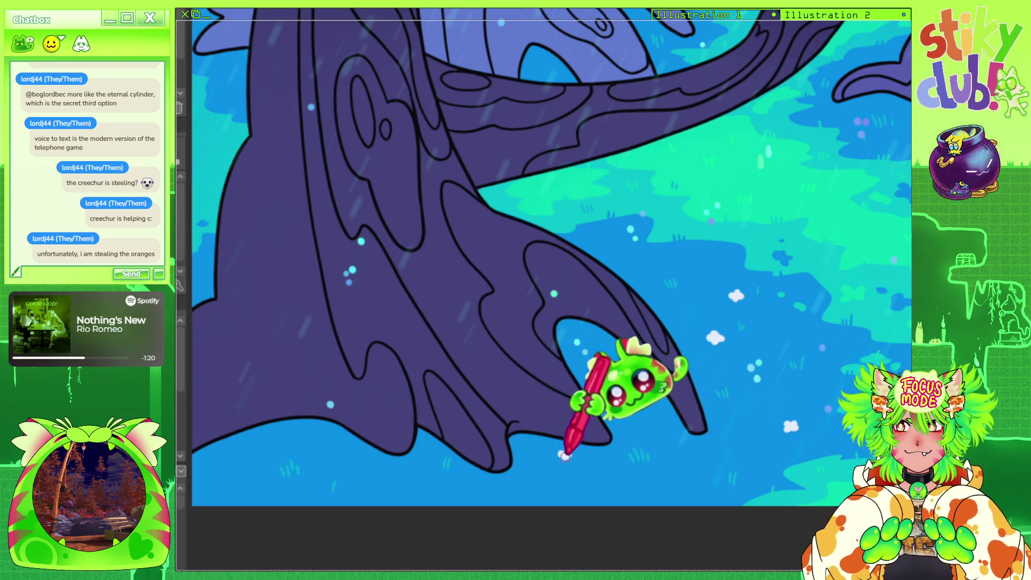
pyautogui.moveTo(794, 161); pyautogui.dragTo(466, 193)
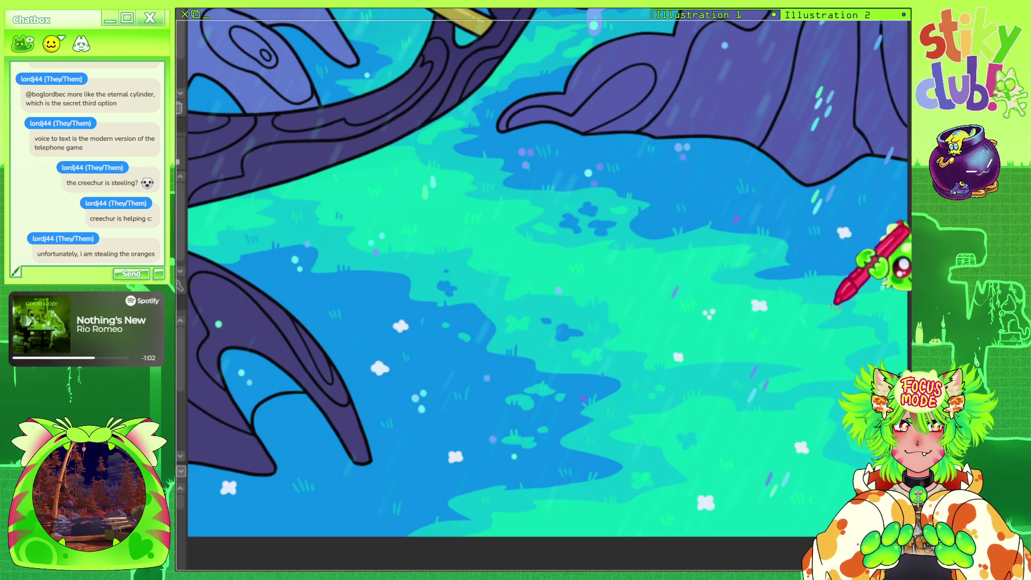
pyautogui.hscroll(-3, 548, 273)
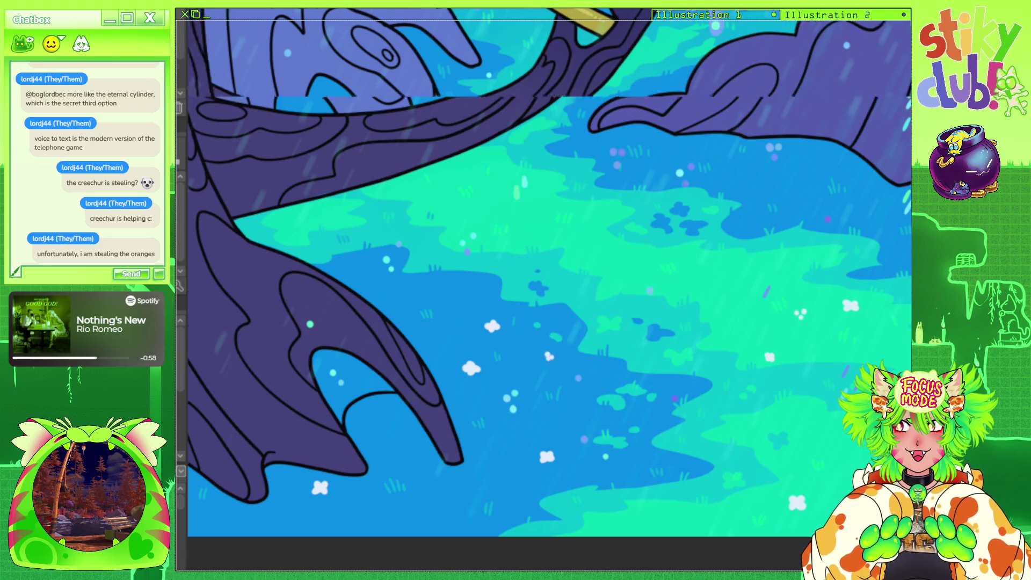
pyautogui.hscroll(-6, 547, 273)
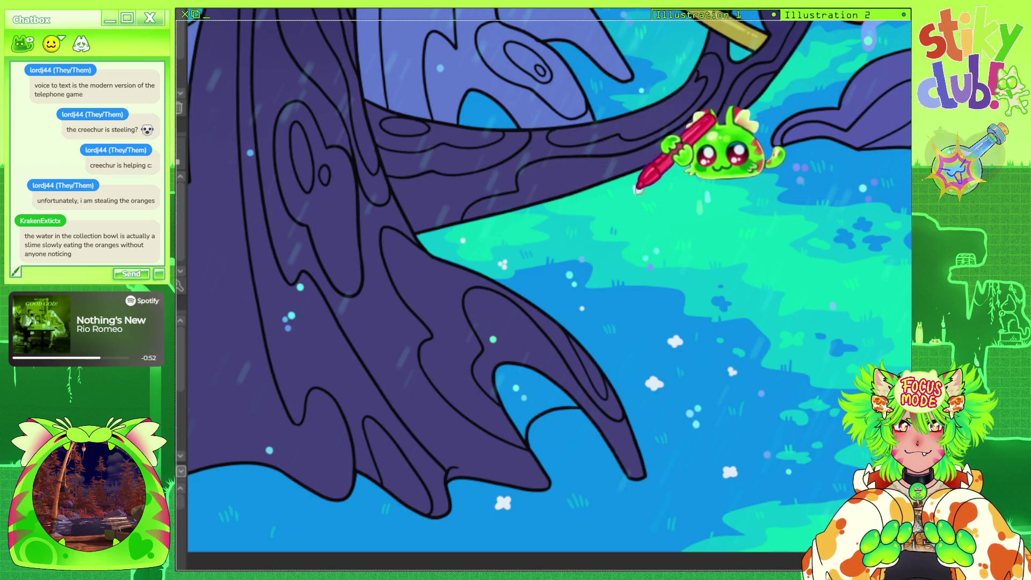
pyautogui.scroll(3, 548, 290)
pyautogui.scroll(2, 548, 290)
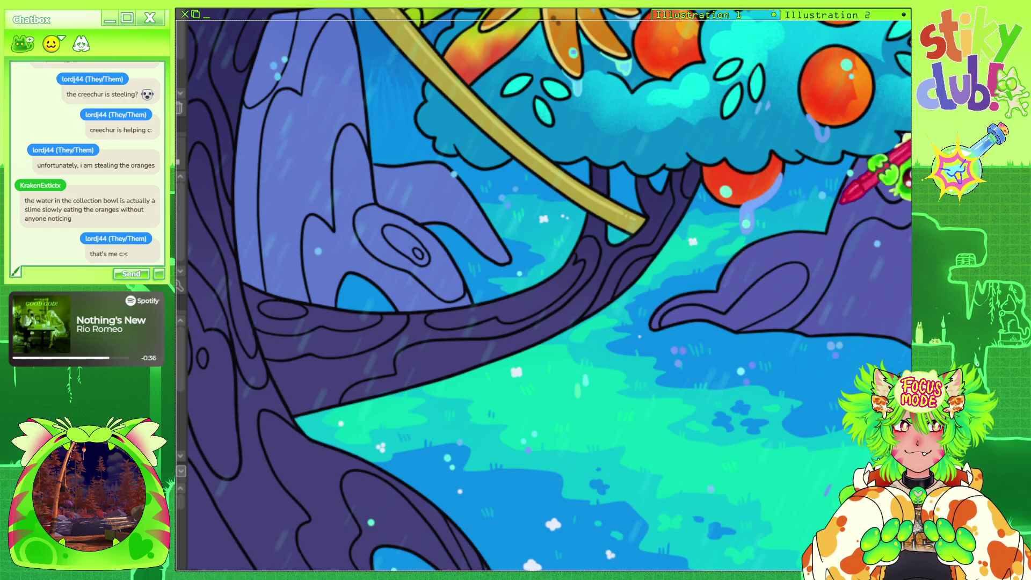
pyautogui.scroll(-5, 549, 290)
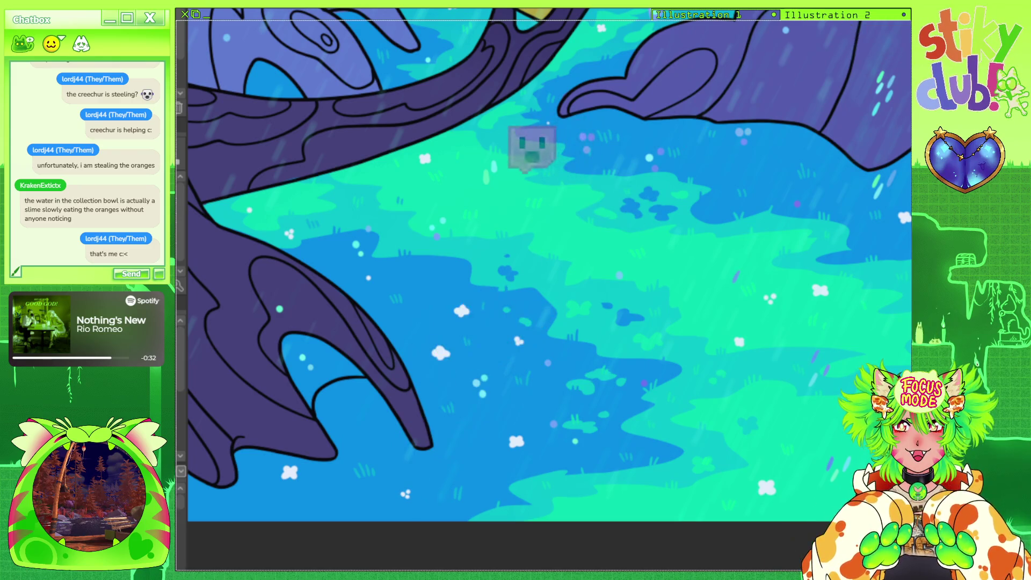
pyautogui.hscroll(-3, 549, 290)
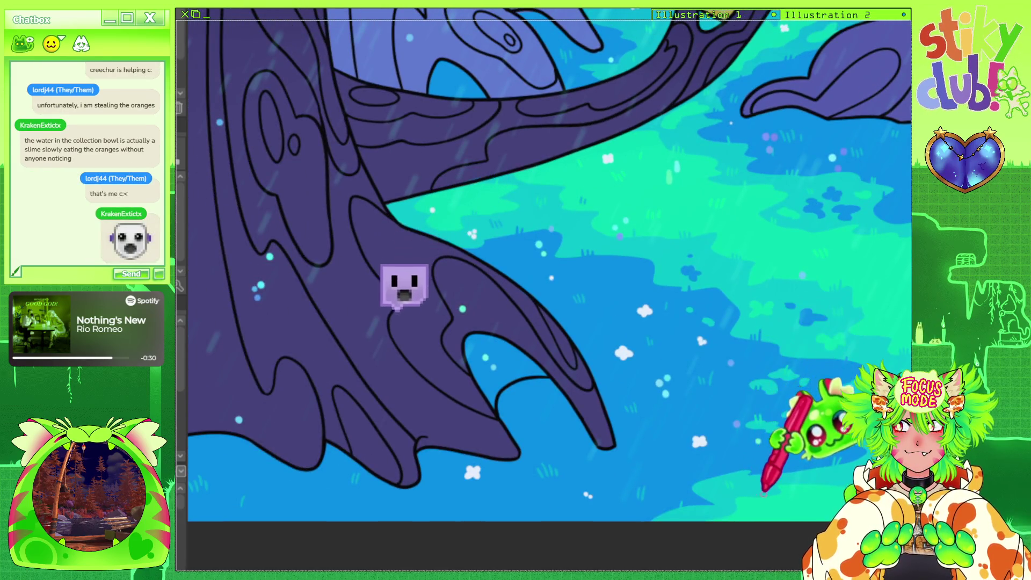
pyautogui.scroll(2, 549, 290)
pyautogui.scroll(-2, 549, 290)
pyautogui.hscroll(3, 549, 290)
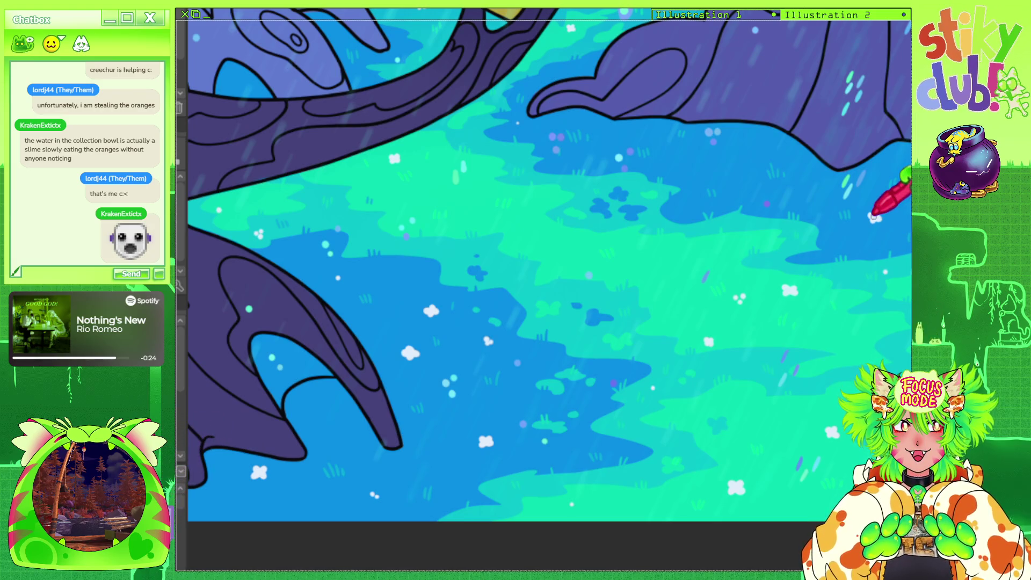
pyautogui.scroll(-2, 549, 263)
pyautogui.scroll(-2, 549, 263)
pyautogui.scroll(1, 617, 242)
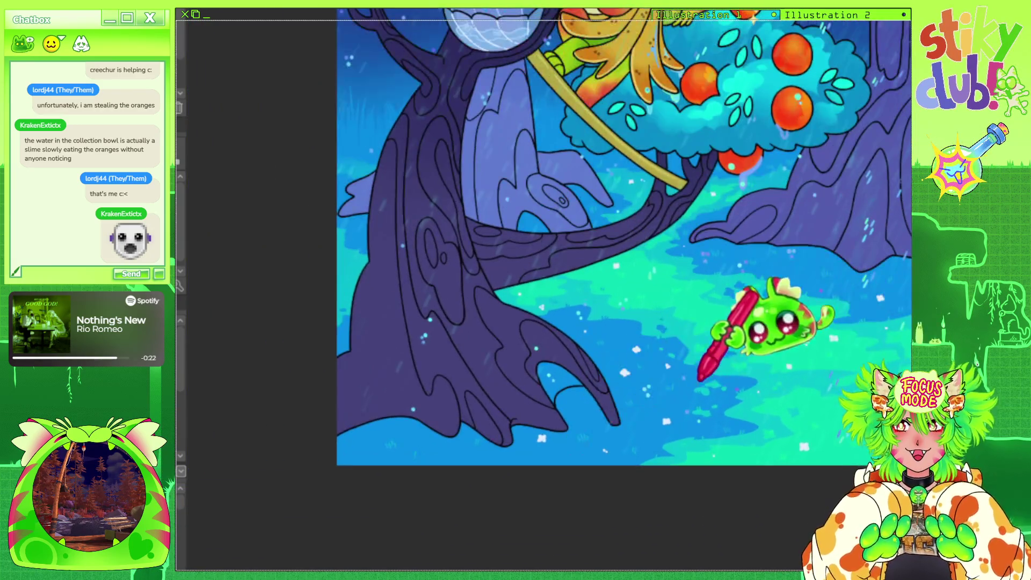
pyautogui.scroll(1, 698, 379)
pyautogui.scroll(2, 426, 368)
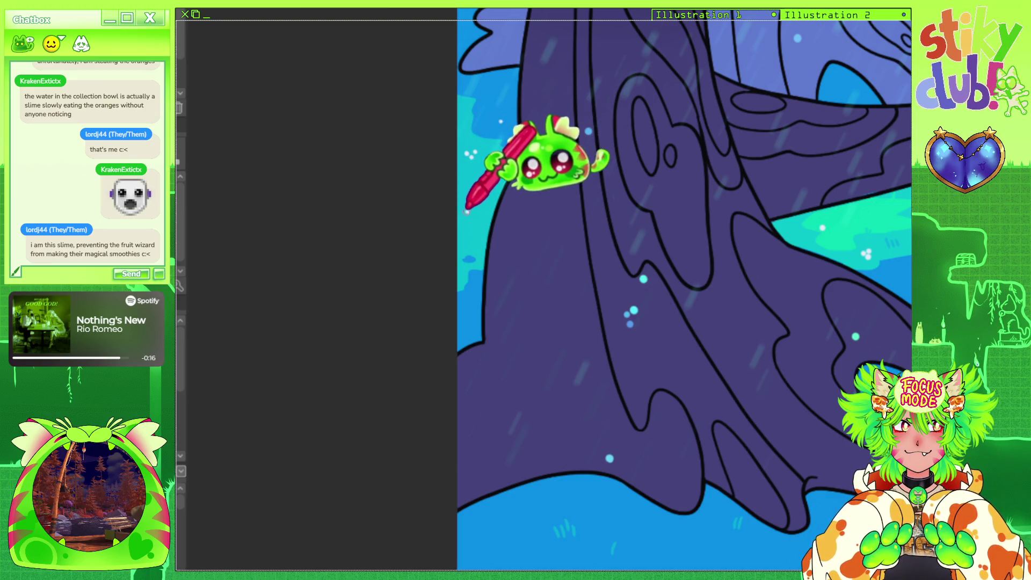
pyautogui.click(471, 210)
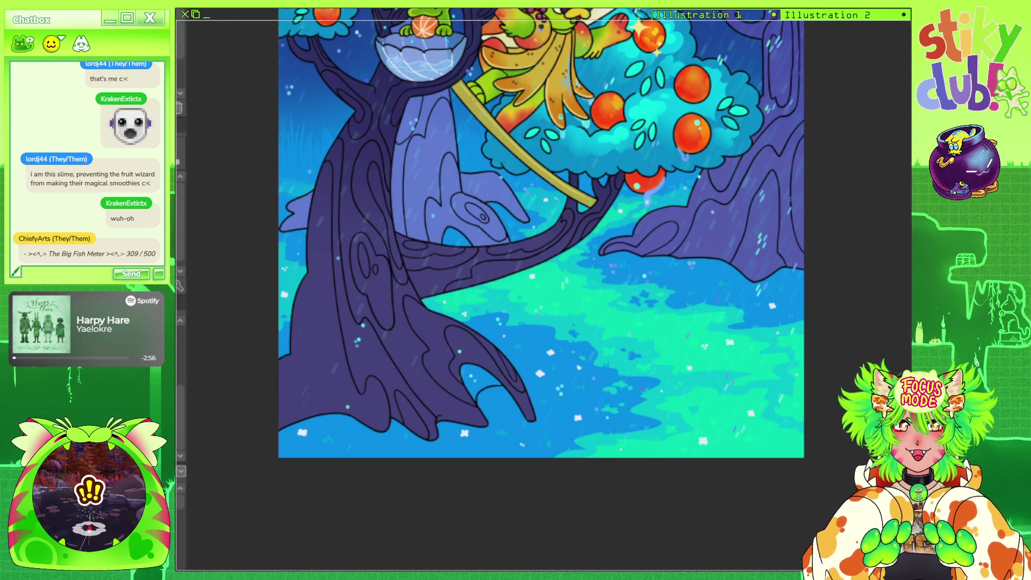
# Paint blue centres into three white flowers, undoing and repainting the first dot.
pyautogui.scroll(-3, 540, 234)
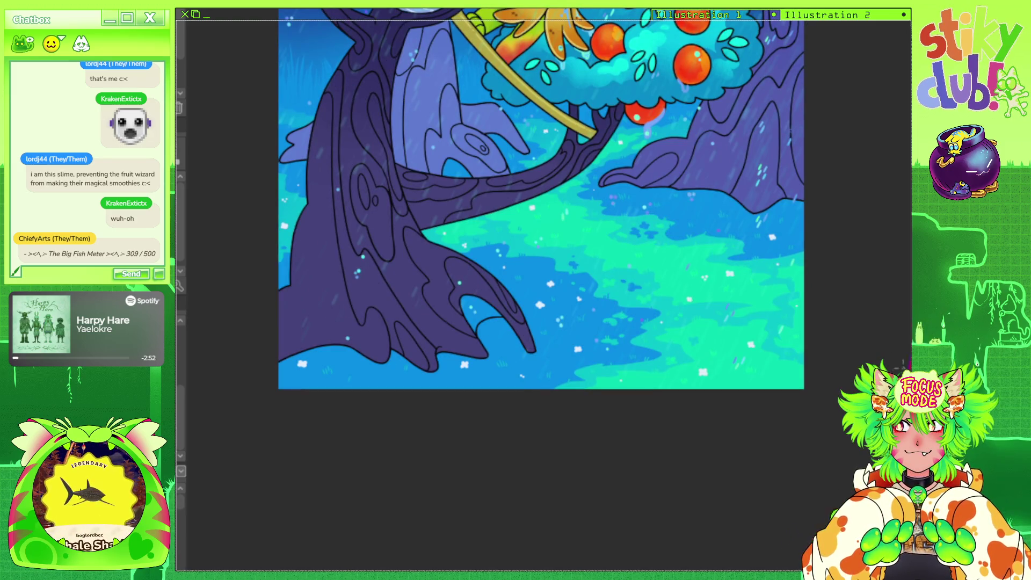
pyautogui.scroll(2, 789, 369)
pyautogui.scroll(2, 476, 373)
pyautogui.scroll(2, 652, 380)
pyautogui.scroll(2, 685, 385)
pyautogui.scroll(2, 685, 385)
pyautogui.click(662, 363)
pyautogui.hotkey('ctrl', 'z')
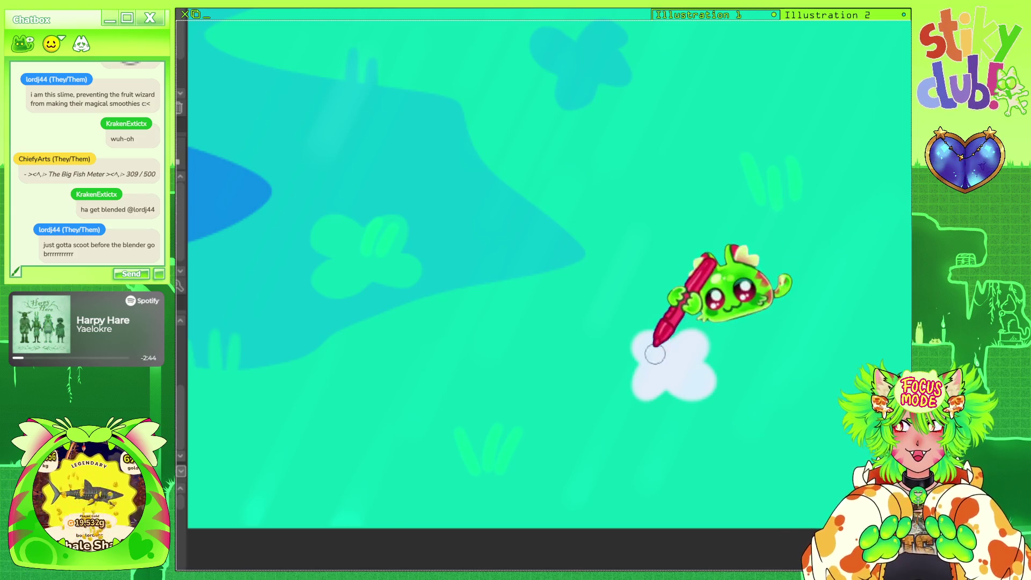
pyautogui.moveTo(663, 361); pyautogui.dragTo(678, 365)
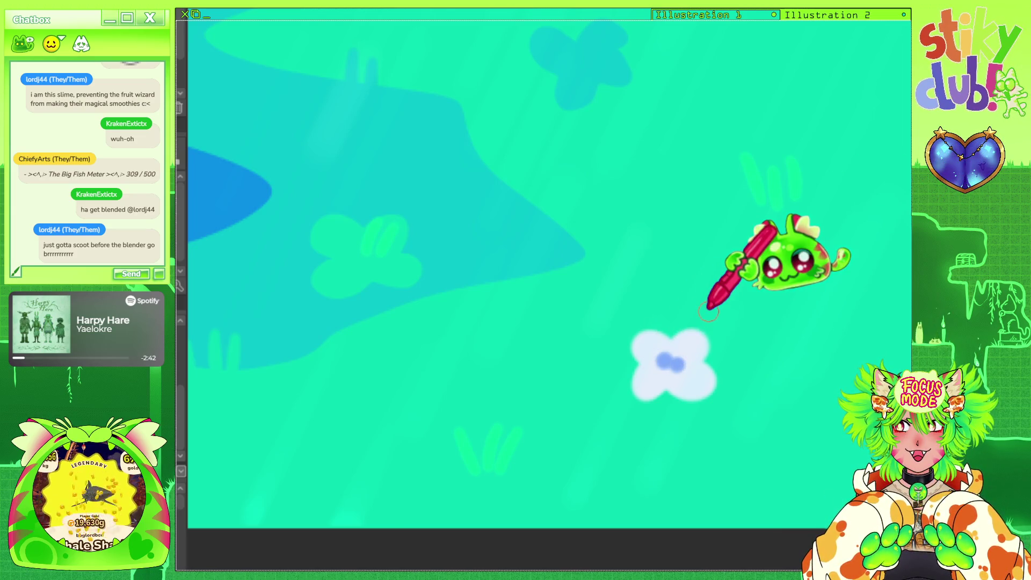
pyautogui.scroll(-3, 709, 312)
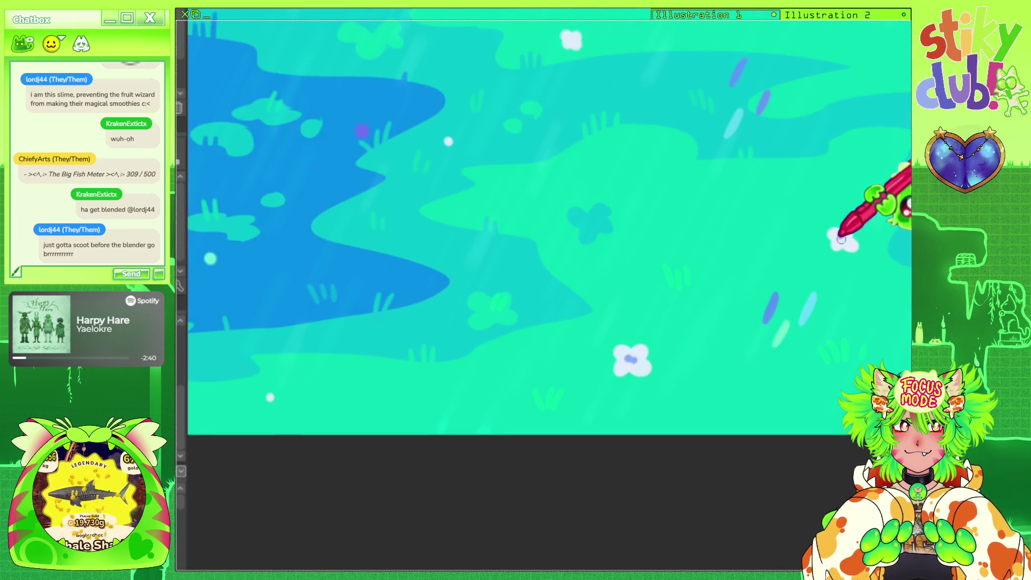
pyautogui.click(841, 238)
pyautogui.scroll(3, 707, 257)
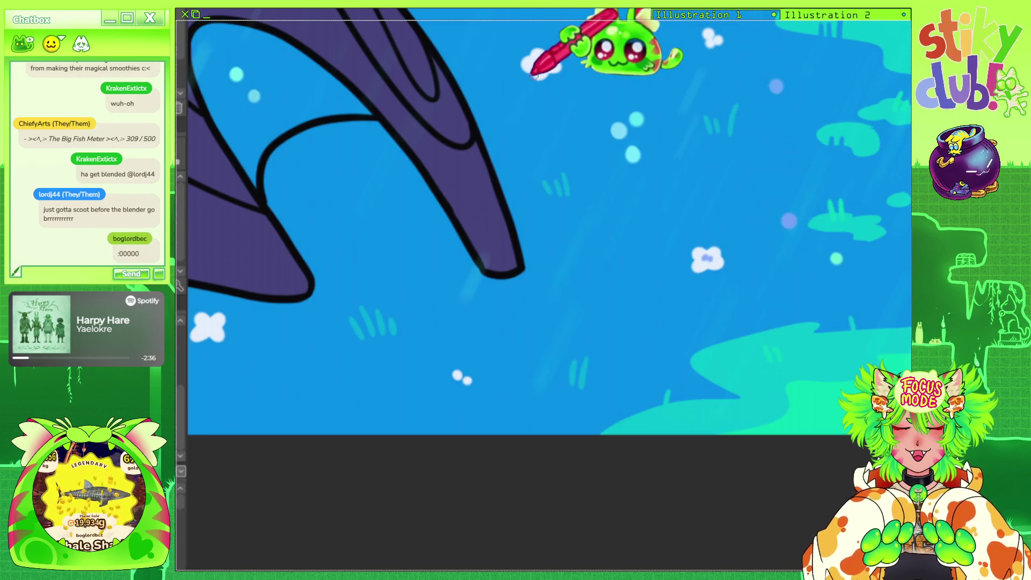
pyautogui.click(540, 65)
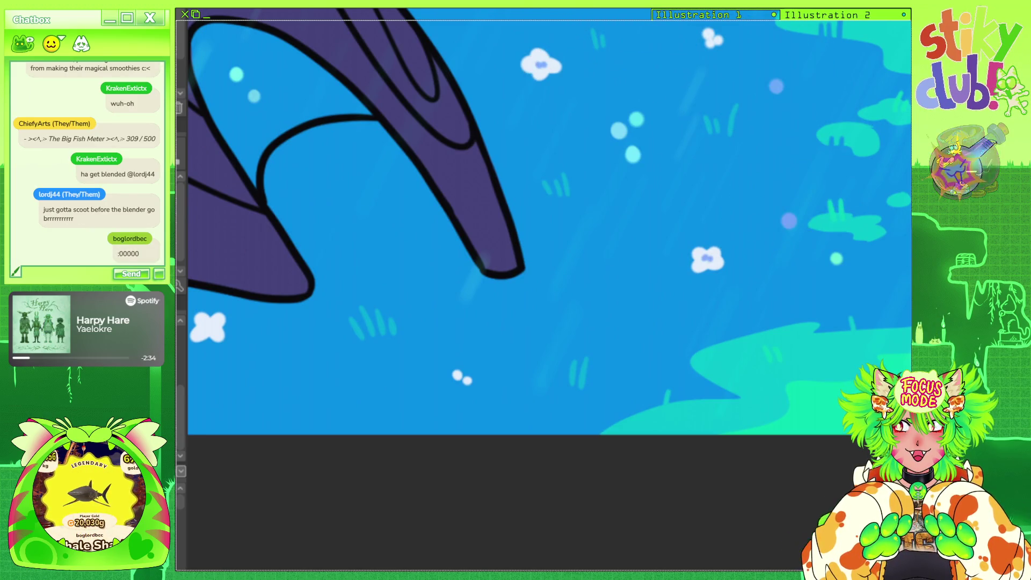
# Scroll and zoom around the ground to review the flowers' blue centres.
pyautogui.scroll(5, 537, 214)
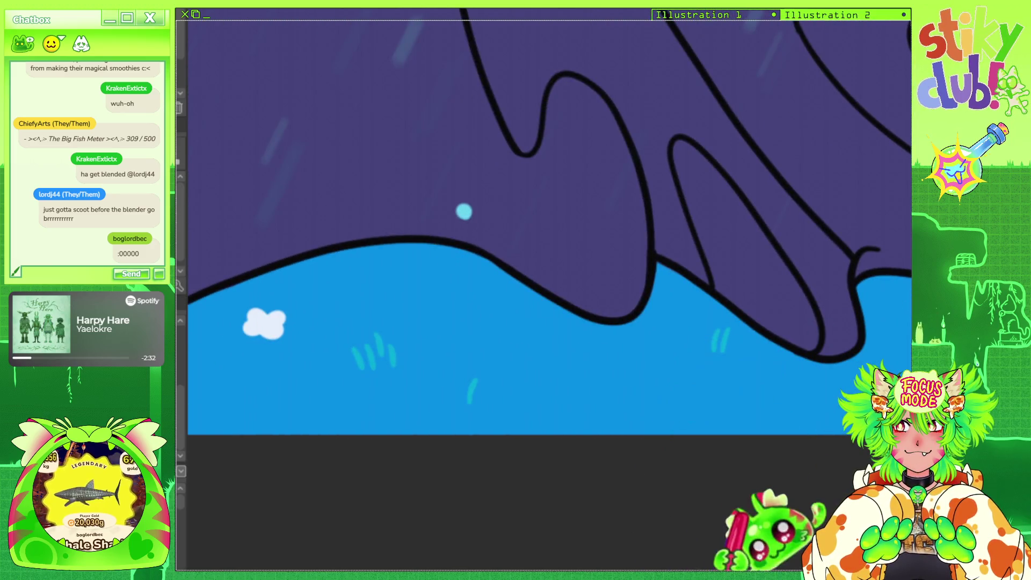
pyautogui.hscroll(5, 741, 532)
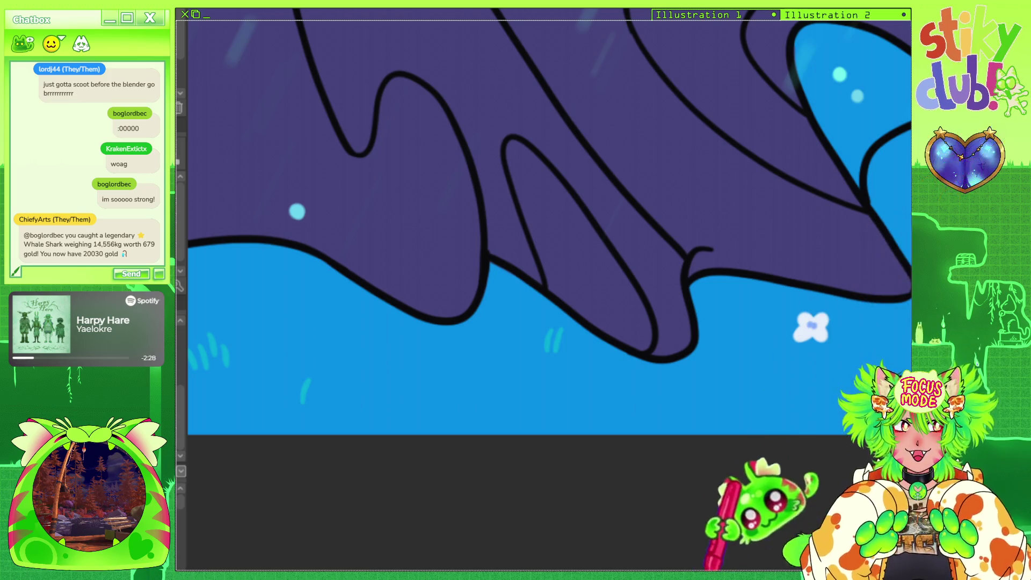
pyautogui.hscroll(-5, 679, 506)
pyautogui.scroll(4, 633, 438)
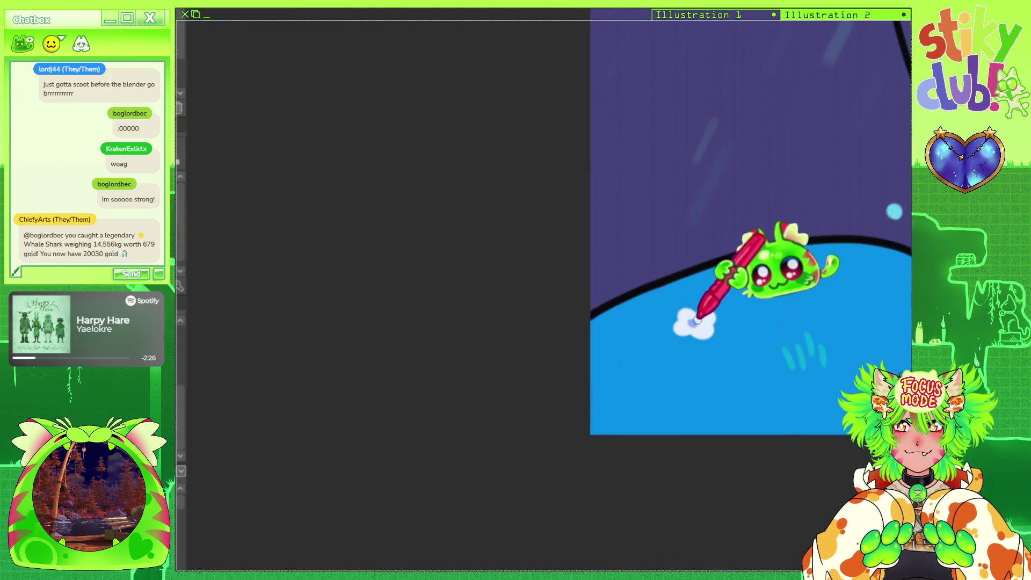
pyautogui.scroll(-3, 537, 204)
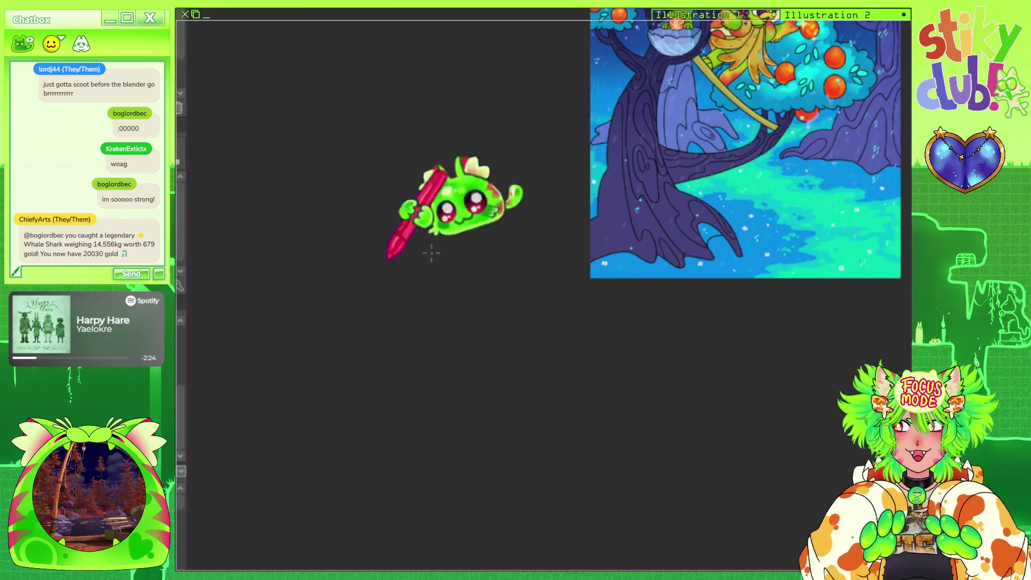
pyautogui.scroll(5, 393, 260)
pyautogui.scroll(3, 346, 212)
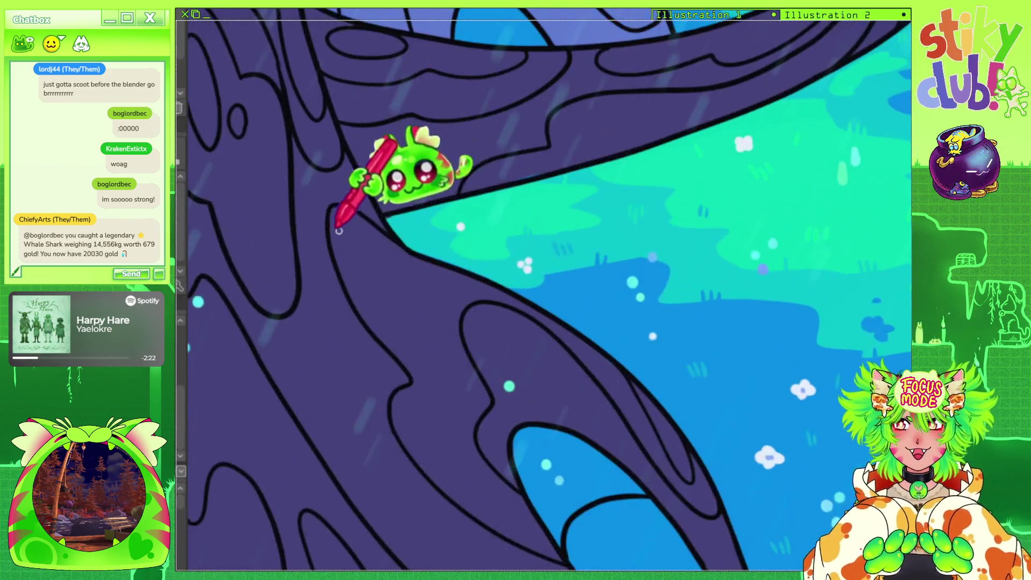
pyautogui.scroll(2, 633, 345)
pyautogui.scroll(3, 786, 114)
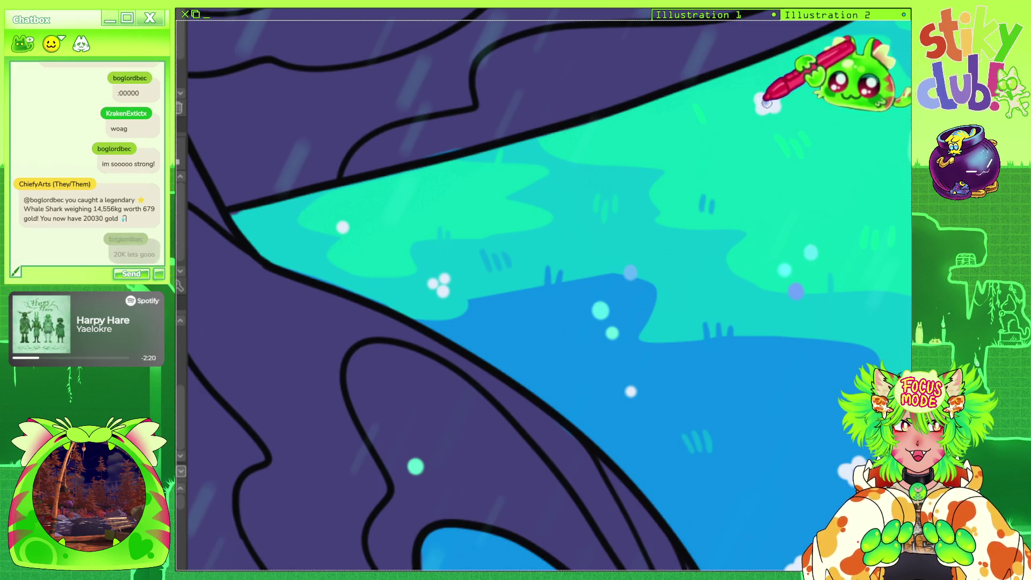
pyautogui.scroll(-3, 552, 184)
pyautogui.scroll(-2, 545, 195)
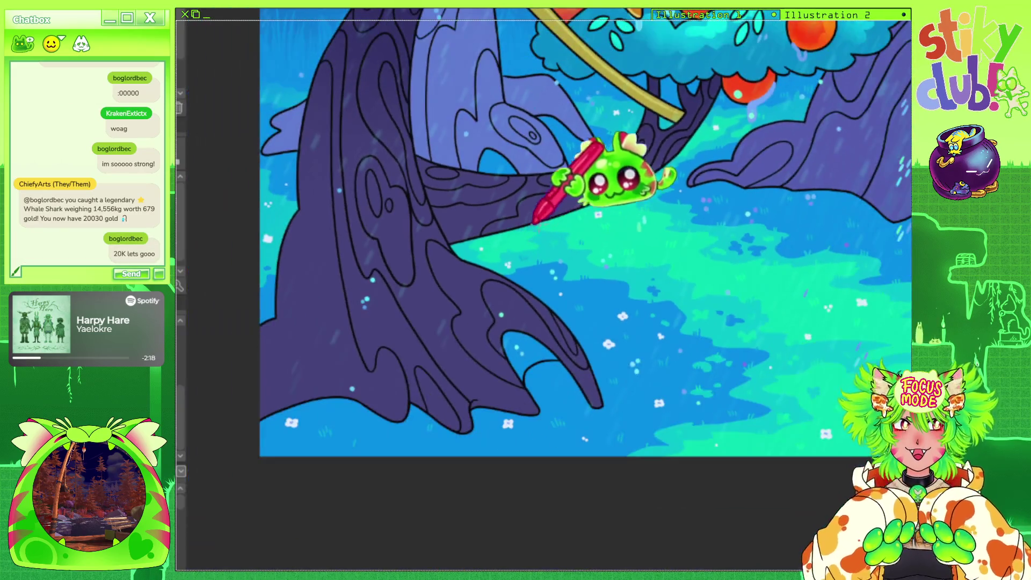
pyautogui.scroll(-2, 870, 138)
pyautogui.scroll(3, 851, 243)
pyautogui.scroll(2, 851, 243)
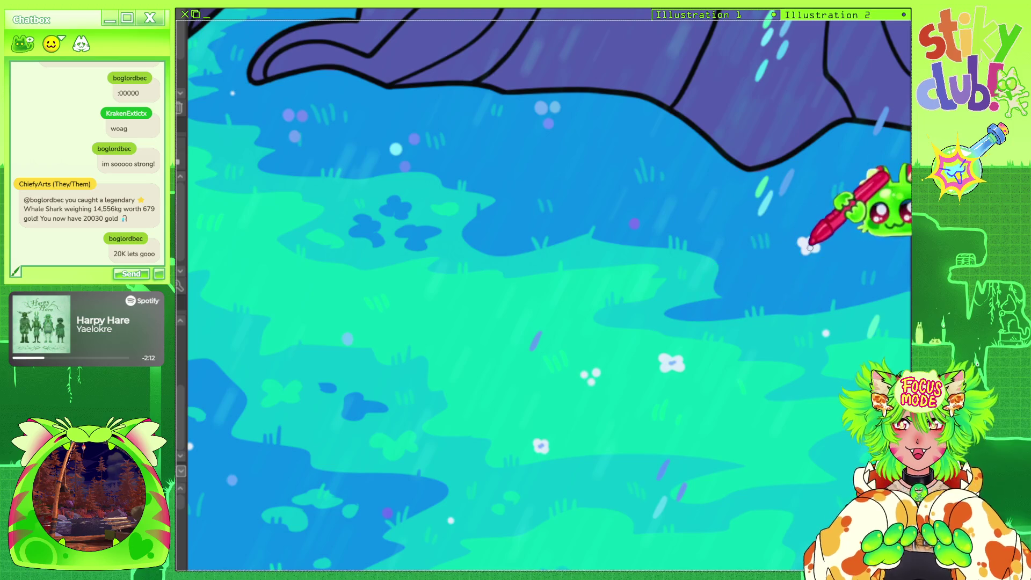
pyautogui.scroll(-2, 806, 244)
pyautogui.scroll(3, 568, 562)
pyautogui.scroll(-2, 534, 155)
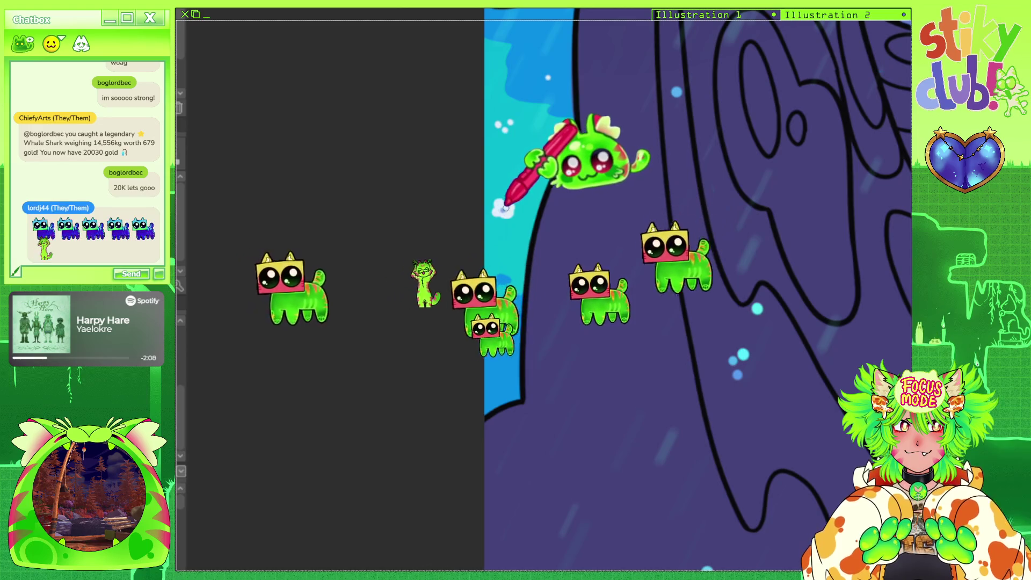
pyautogui.scroll(-2, 215, 316)
pyautogui.scroll(-2, 295, 290)
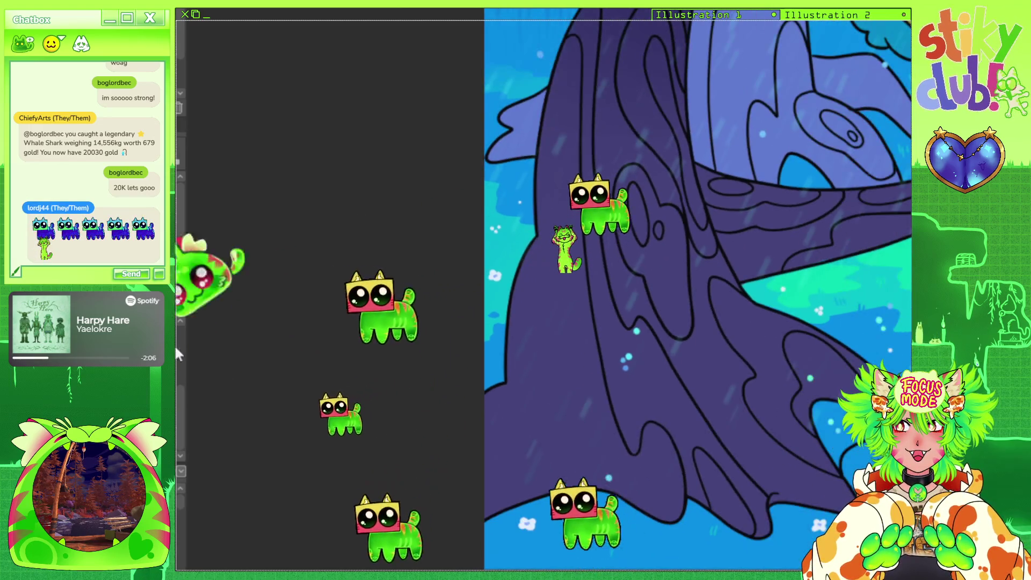
pyautogui.scroll(-2, 384, 267)
pyautogui.scroll(3, 617, 218)
pyautogui.scroll(2, 564, 209)
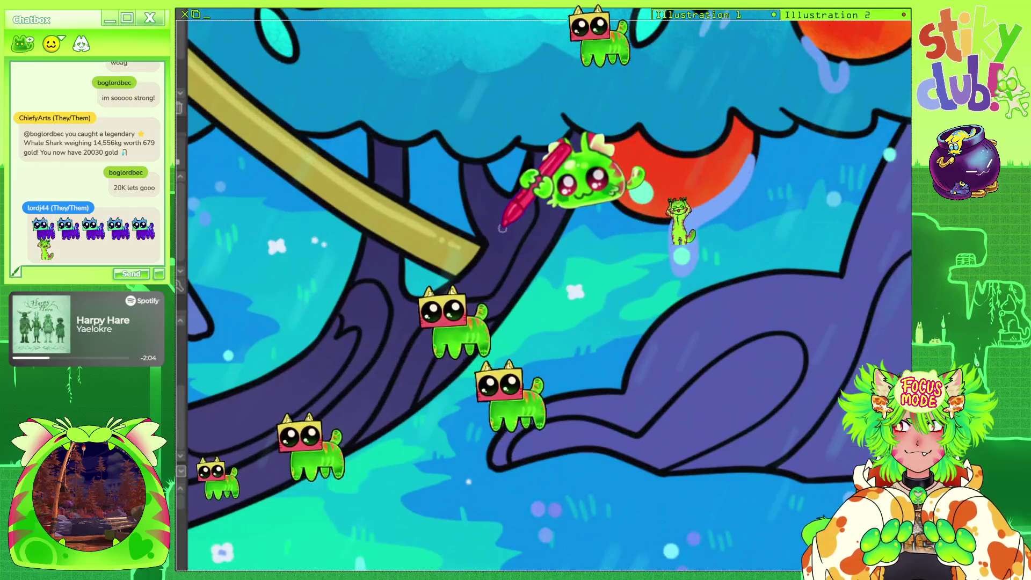
pyautogui.scroll(2, 532, 235)
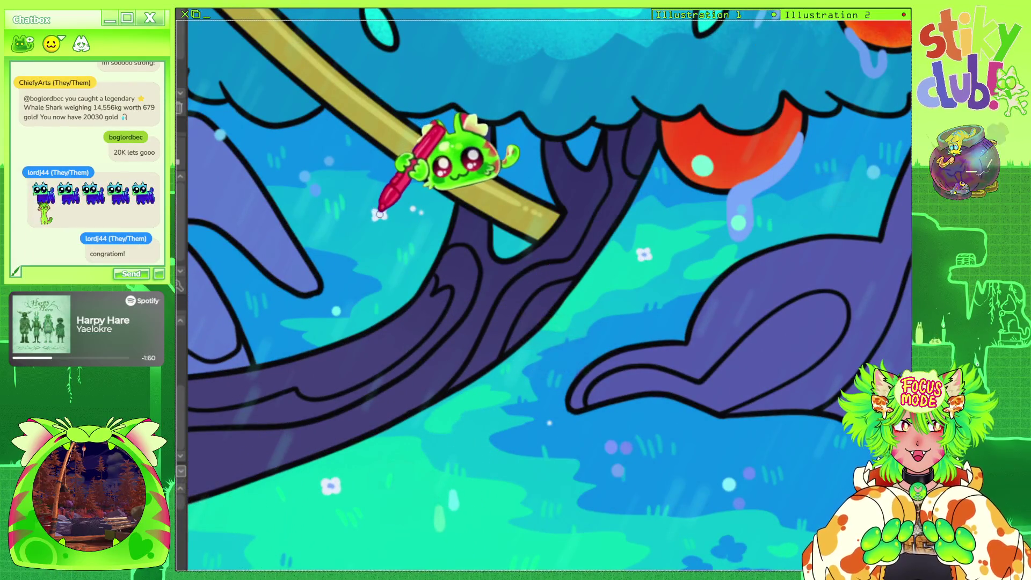
pyautogui.scroll(-1, 408, 155)
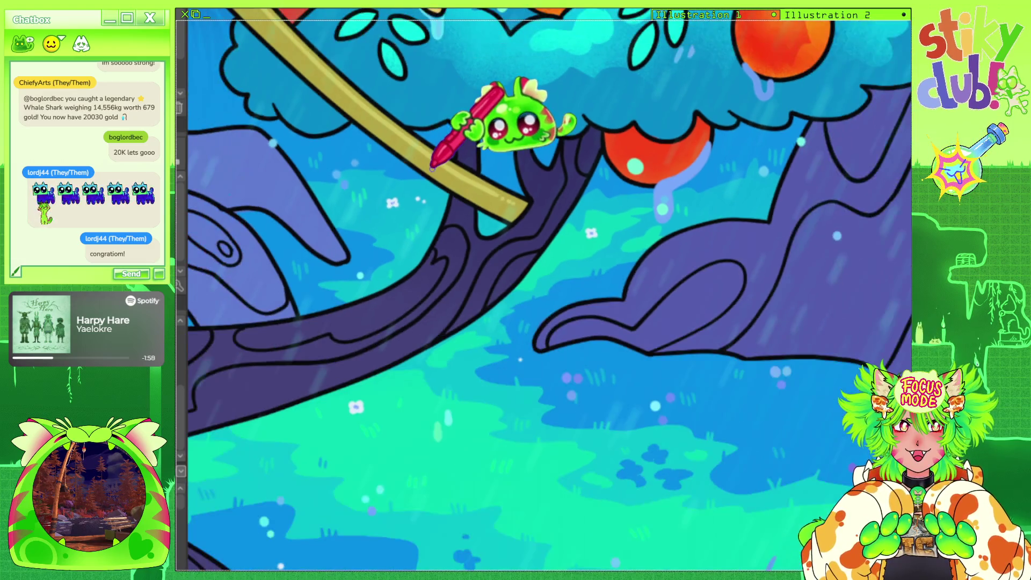
pyautogui.scroll(-2, 430, 156)
pyautogui.scroll(-3, 529, 110)
pyautogui.scroll(4, 603, 80)
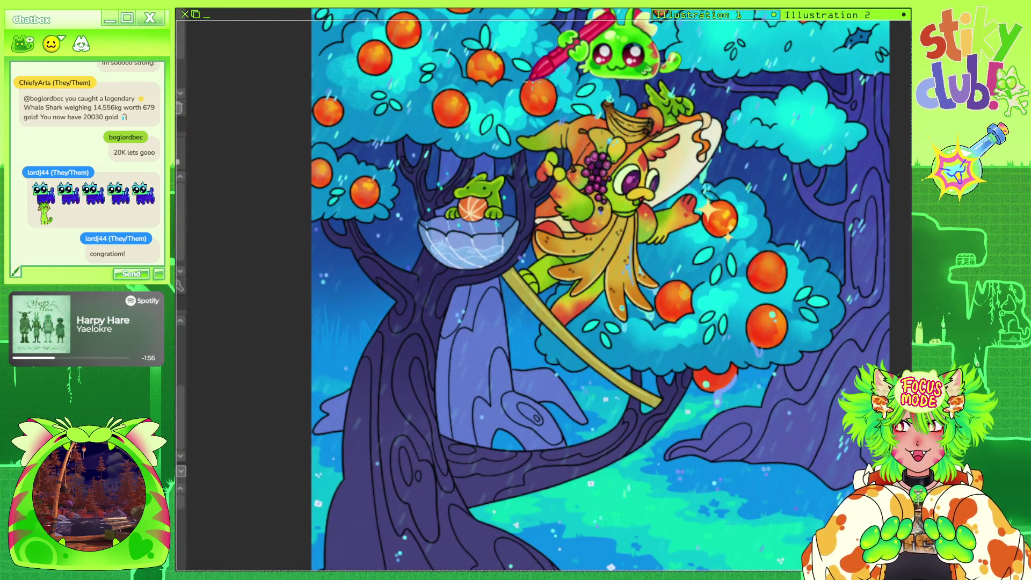
# Shift the tree illustration's view leftward and adjust the zoom.
pyautogui.scroll(-1, 607, 237)
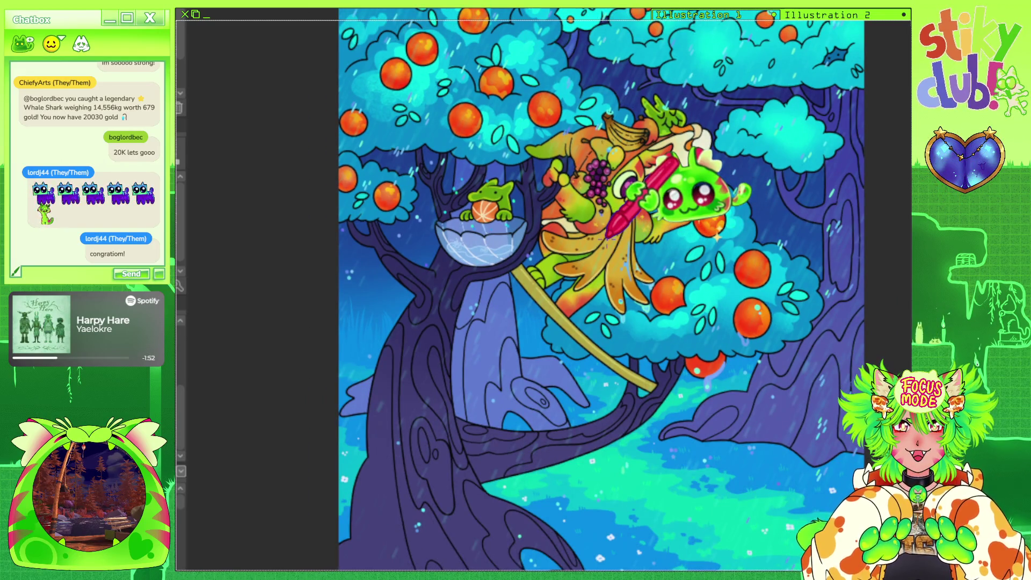
pyautogui.scroll(-2, 634, 225)
pyautogui.scroll(1, 682, 212)
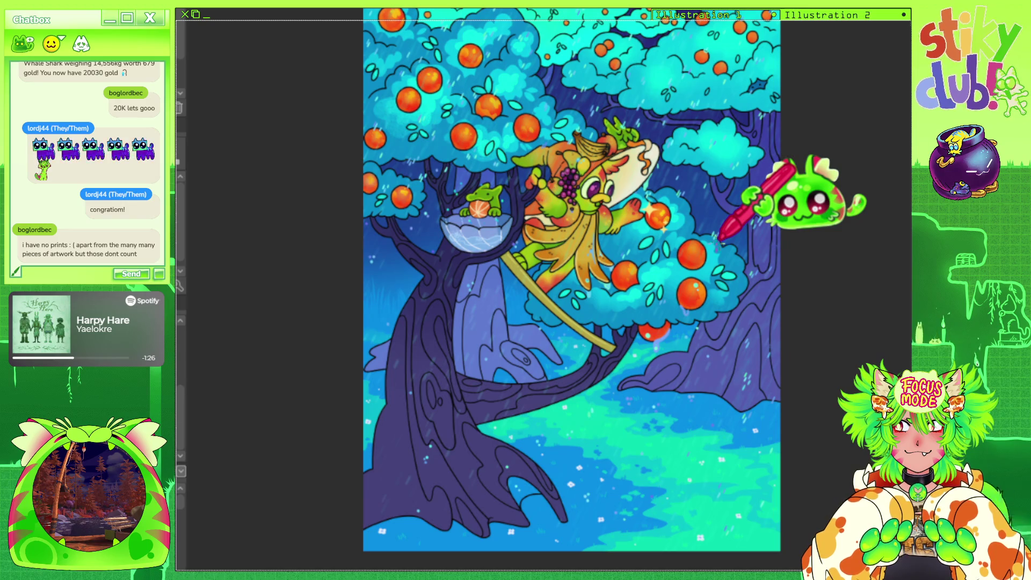
pyautogui.moveTo(708, 202); pyautogui.dragTo(633, 231)
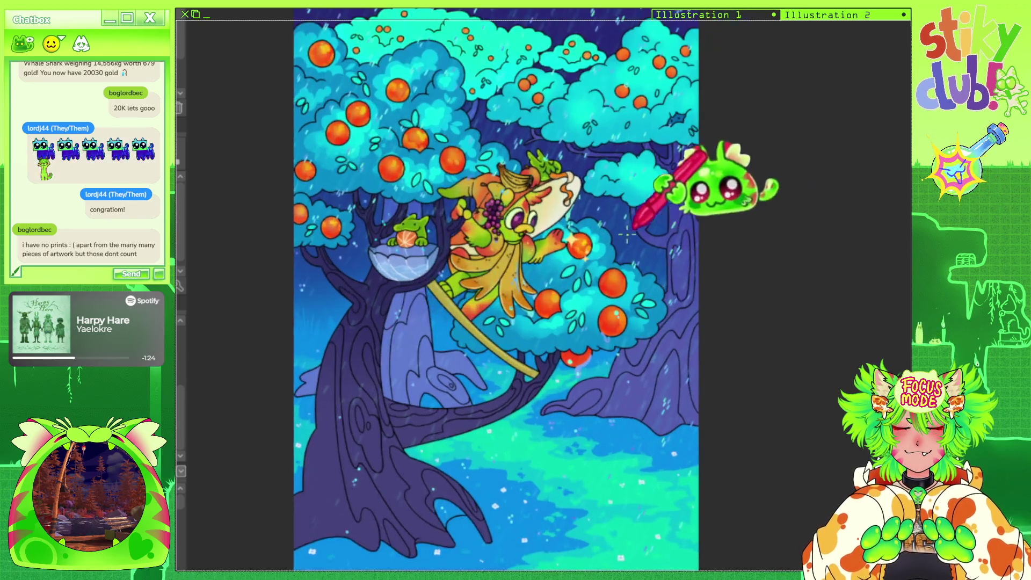
pyautogui.scroll(1, 633, 231)
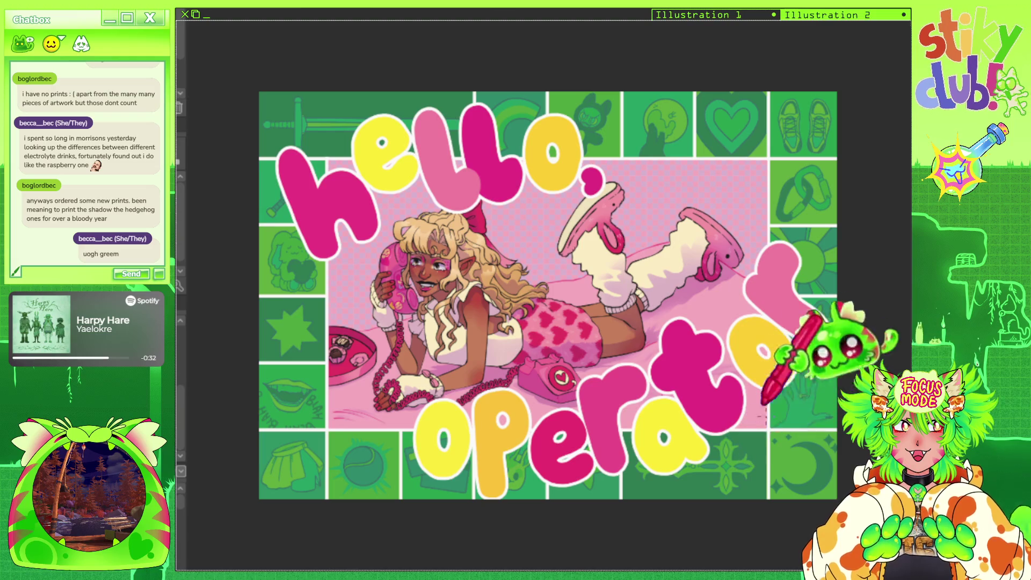
# Zoom in and out on the returned orange-tree illustration to look it over.
pyautogui.scroll(-1, 763, 292)
pyautogui.scroll(1, 752, 258)
pyautogui.scroll(1, 719, 253)
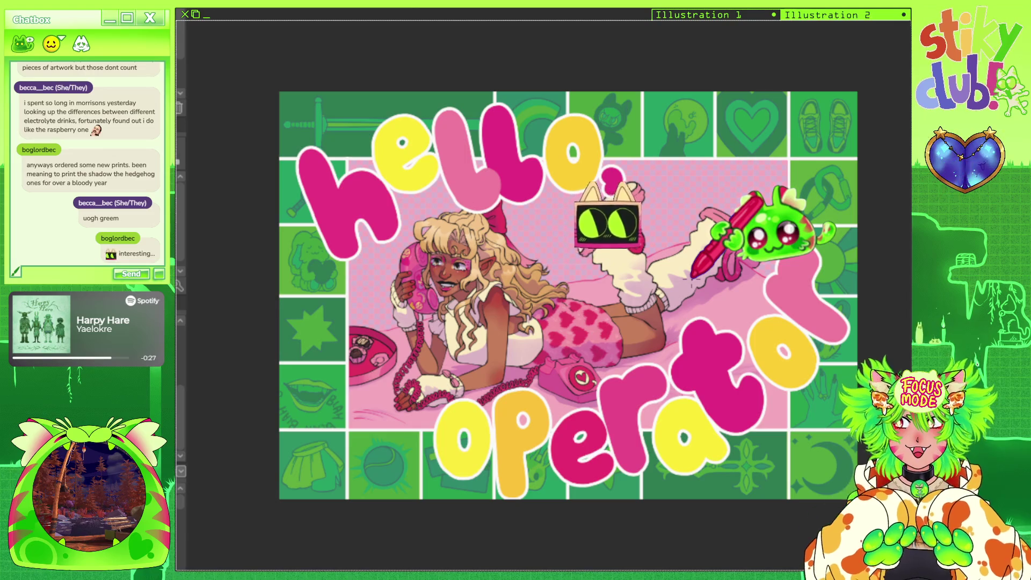
pyautogui.scroll(-1, 720, 268)
pyautogui.scroll(1, 757, 256)
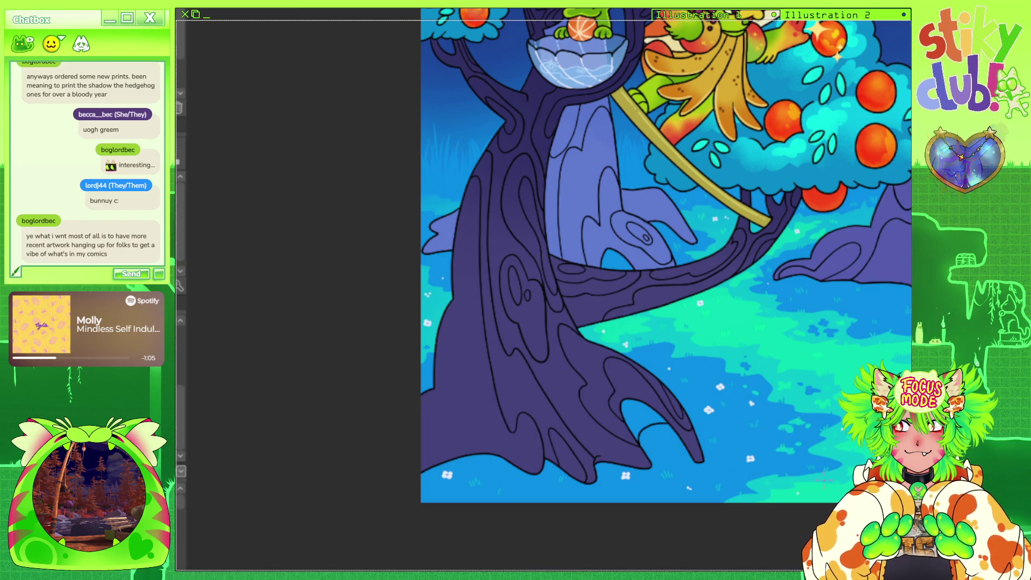
# Zoom in and out and pan from the lower trunk up toward the top of the tree.
pyautogui.scroll(2, 479, 49)
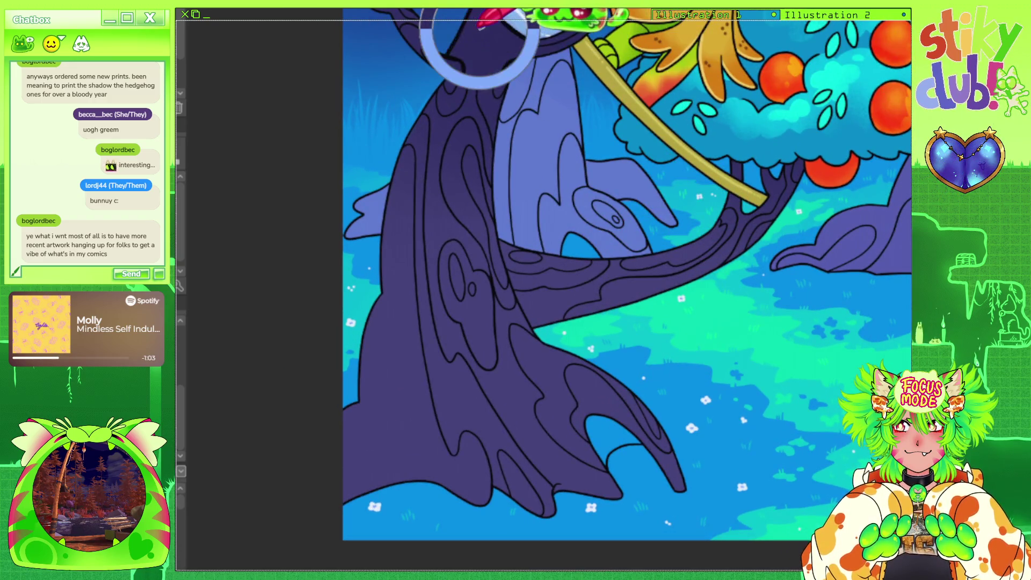
pyautogui.scroll(2, 591, 301)
pyautogui.scroll(1, 618, 343)
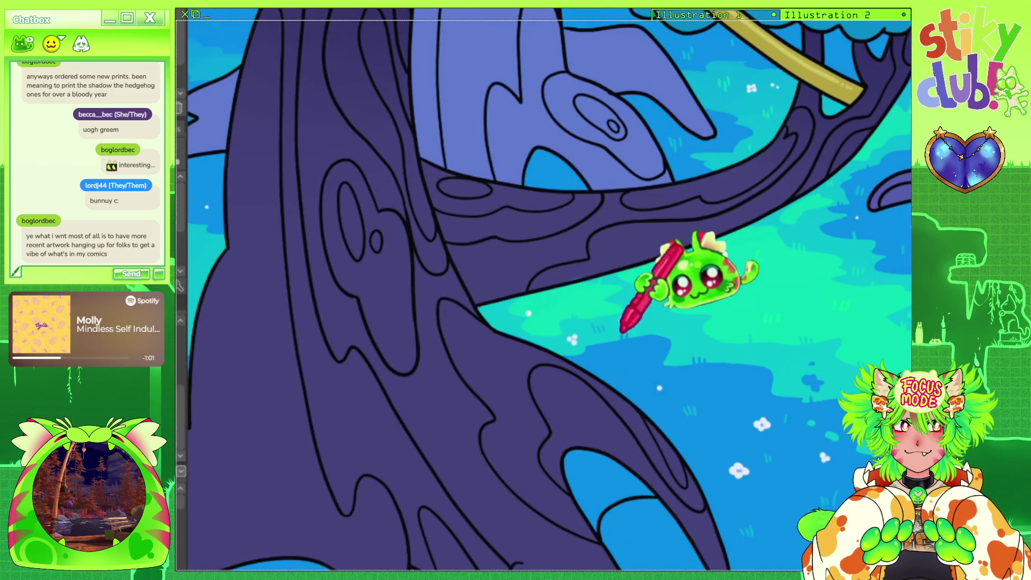
pyautogui.scroll(-2, 624, 326)
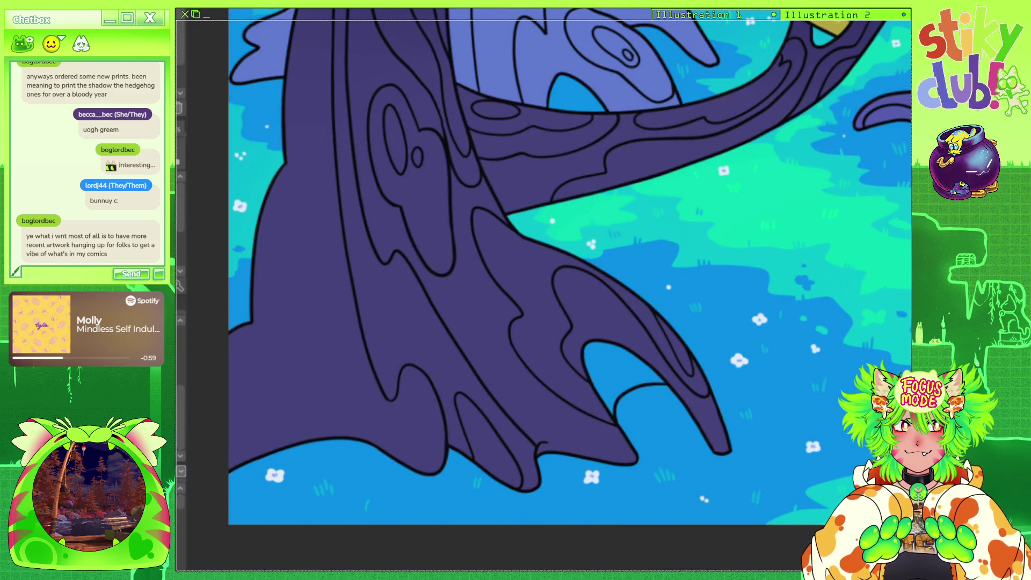
pyautogui.scroll(1, 780, 290)
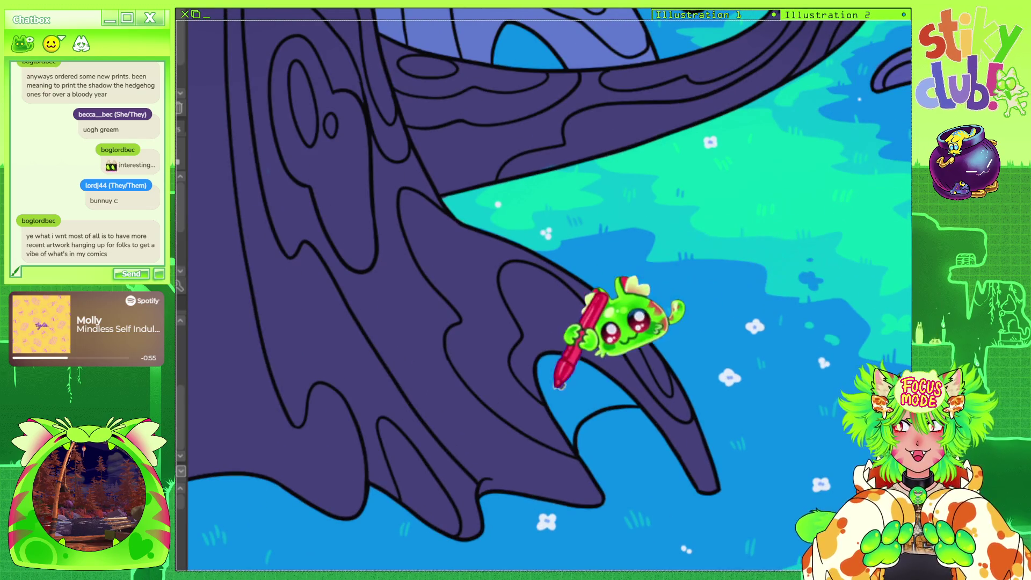
pyautogui.scroll(-3, 648, 303)
pyautogui.scroll(-2, 648, 303)
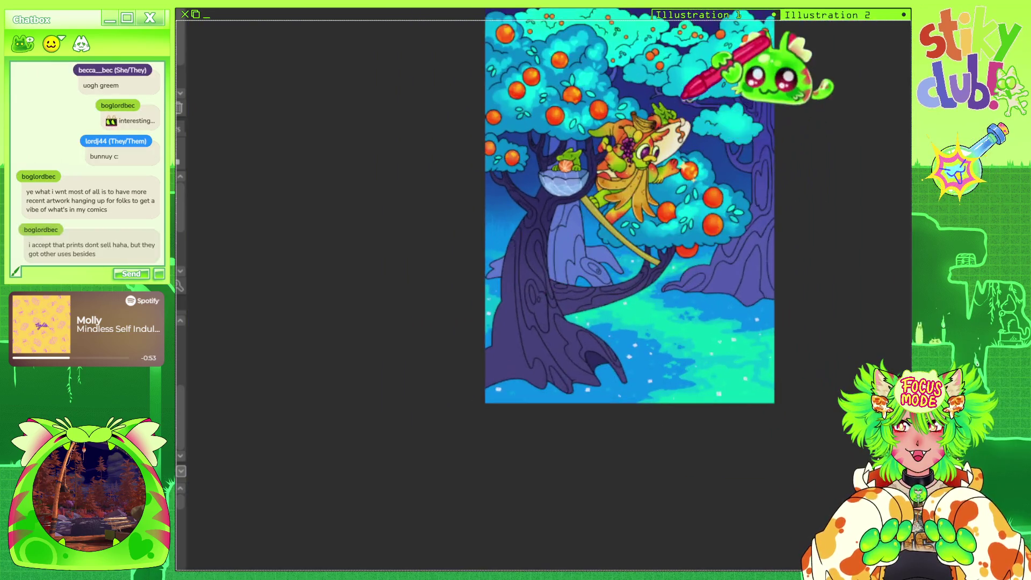
pyautogui.scroll(2, 691, 166)
pyautogui.scroll(-2, 653, 241)
pyautogui.scroll(1, 593, 245)
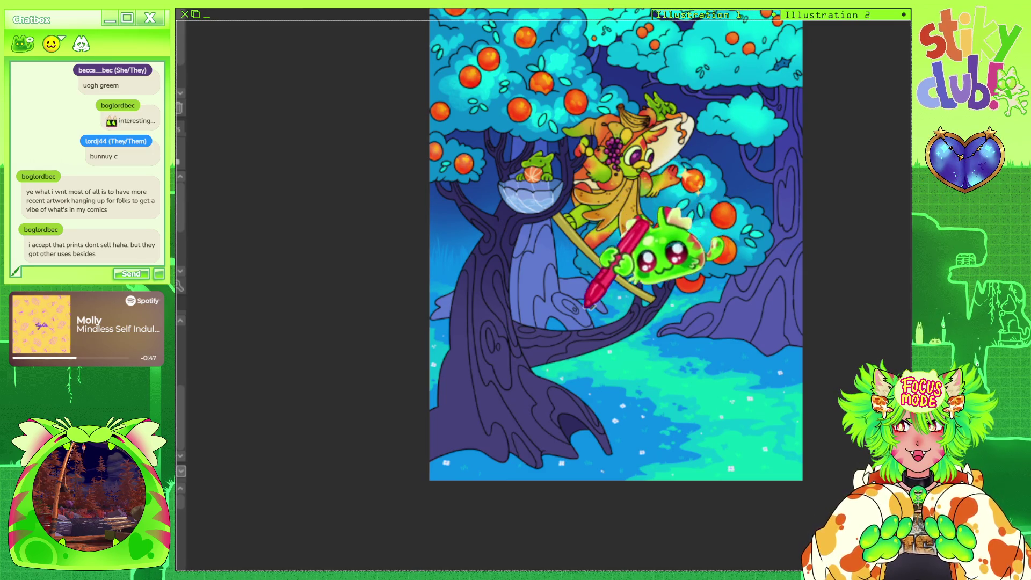
pyautogui.scroll(-1, 537, 376)
pyautogui.scroll(3, 590, 322)
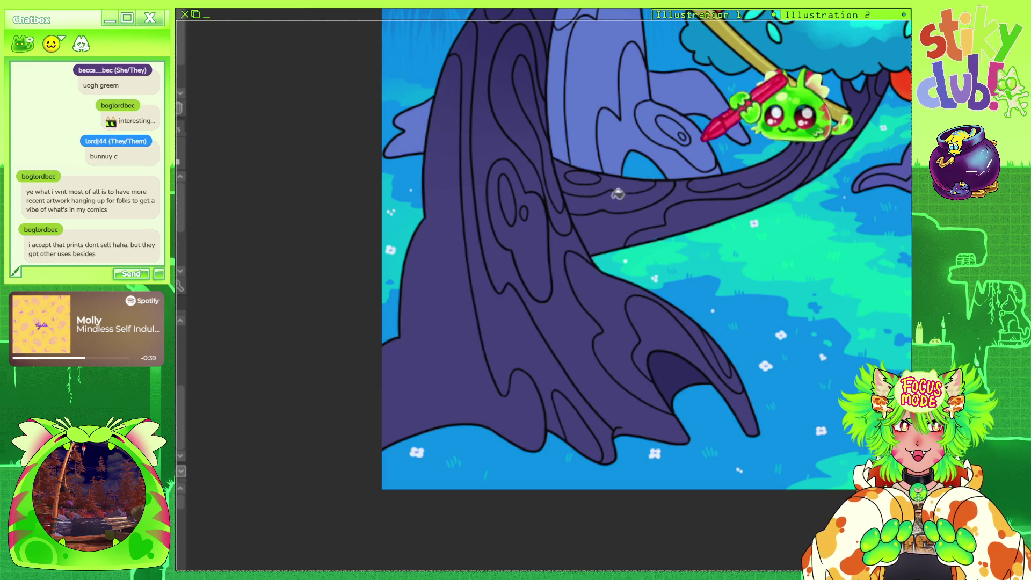
pyautogui.moveTo(515, 156); pyautogui.dragTo(607, 189)
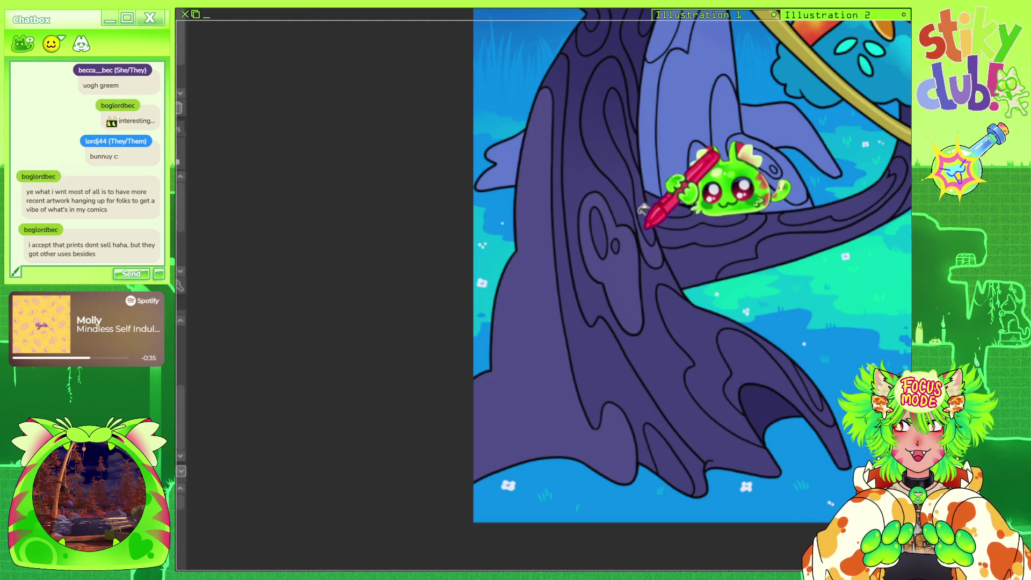
pyautogui.moveTo(728, 113); pyautogui.dragTo(693, 258)
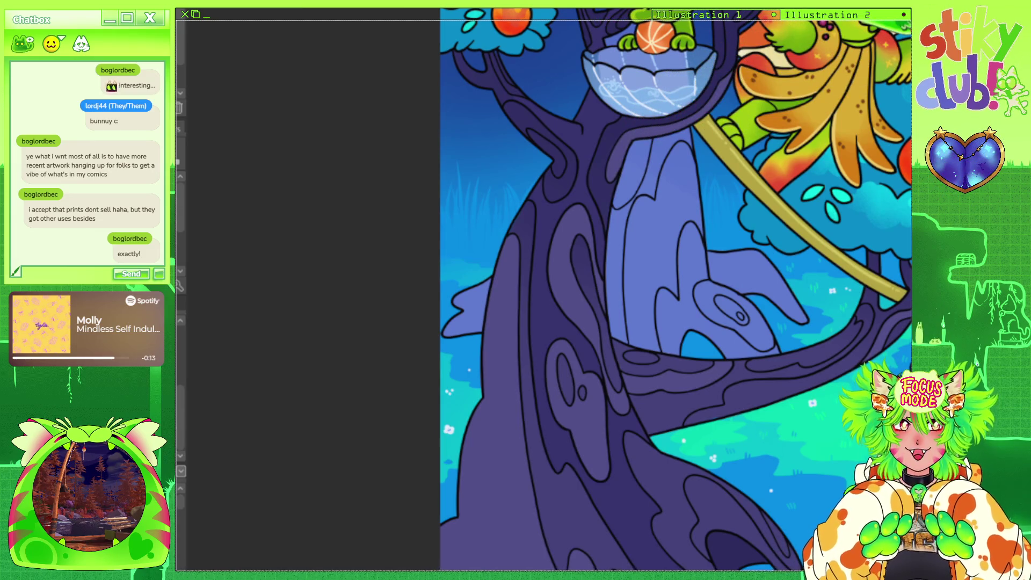
# Zoom repeatedly on the orange beside the creature's outstretched hand to review its sparkle.
pyautogui.scroll(-5, 380, 150)
pyautogui.scroll(5, 760, 173)
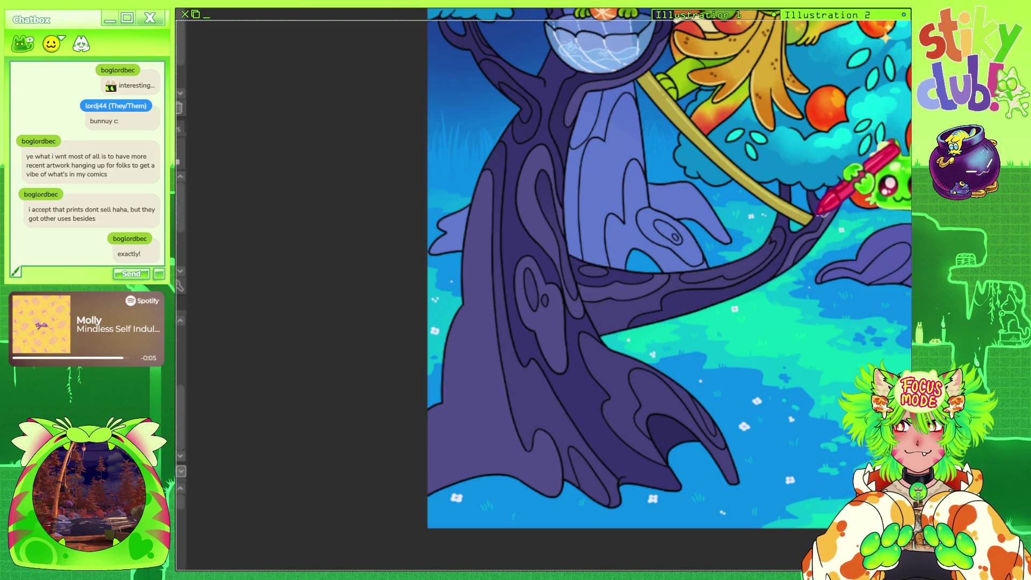
pyautogui.scroll(-4, 671, 225)
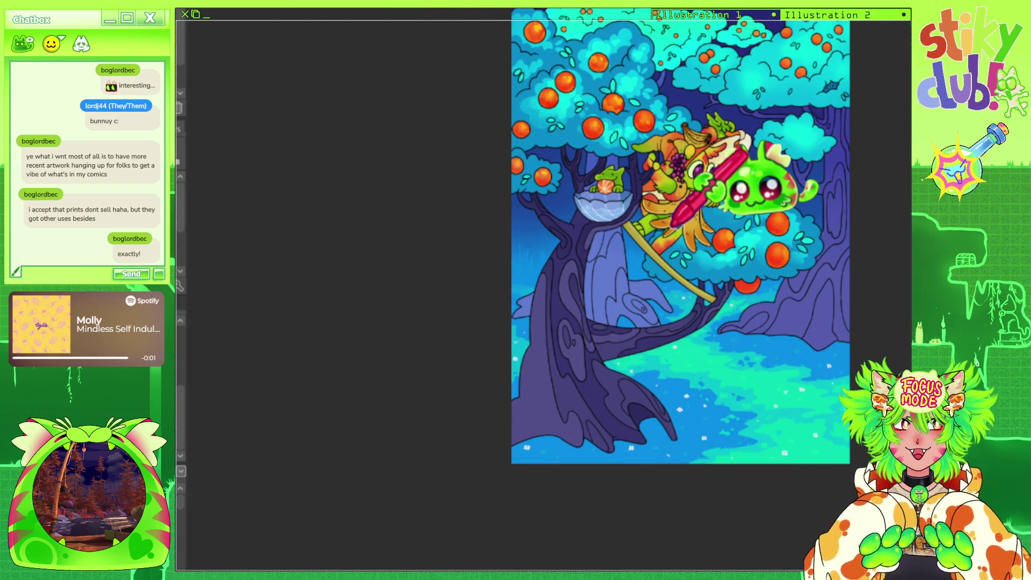
pyautogui.scroll(2, 505, 178)
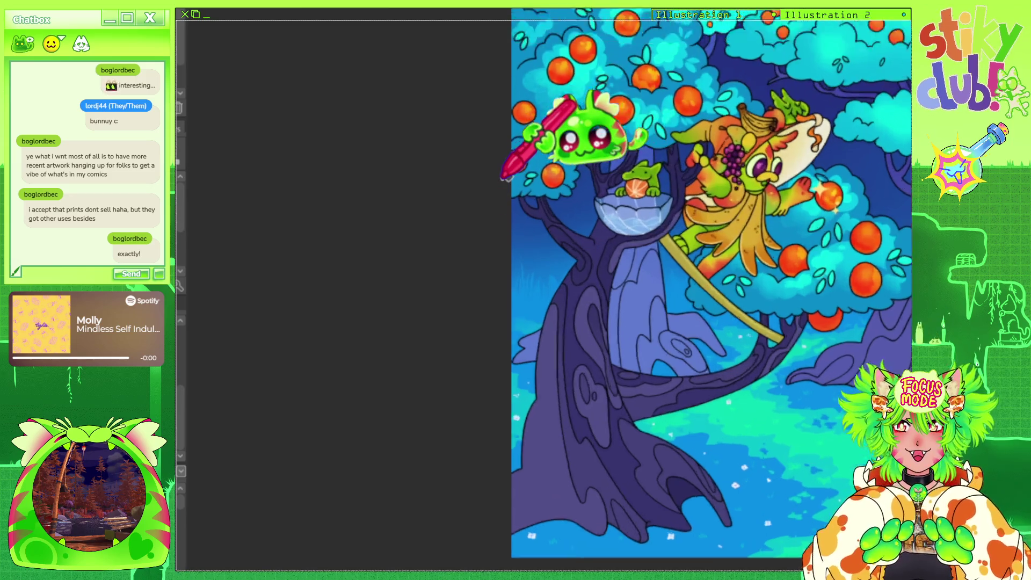
pyautogui.scroll(2, 505, 177)
pyautogui.scroll(2, 553, 184)
pyautogui.scroll(2, 671, 330)
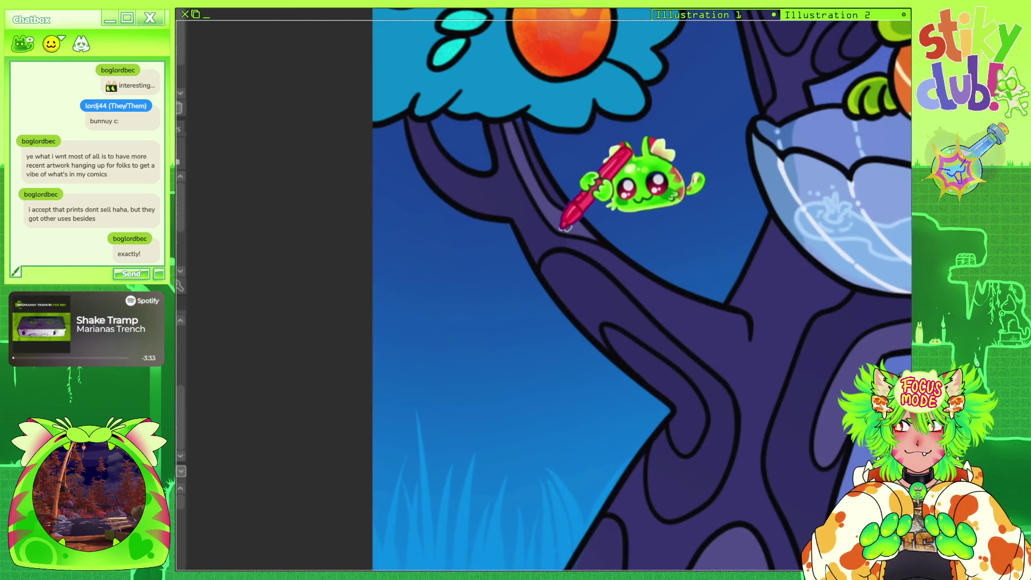
pyautogui.scroll(-2, 554, 167)
pyautogui.scroll(-2, 548, 161)
pyautogui.scroll(1, 610, 70)
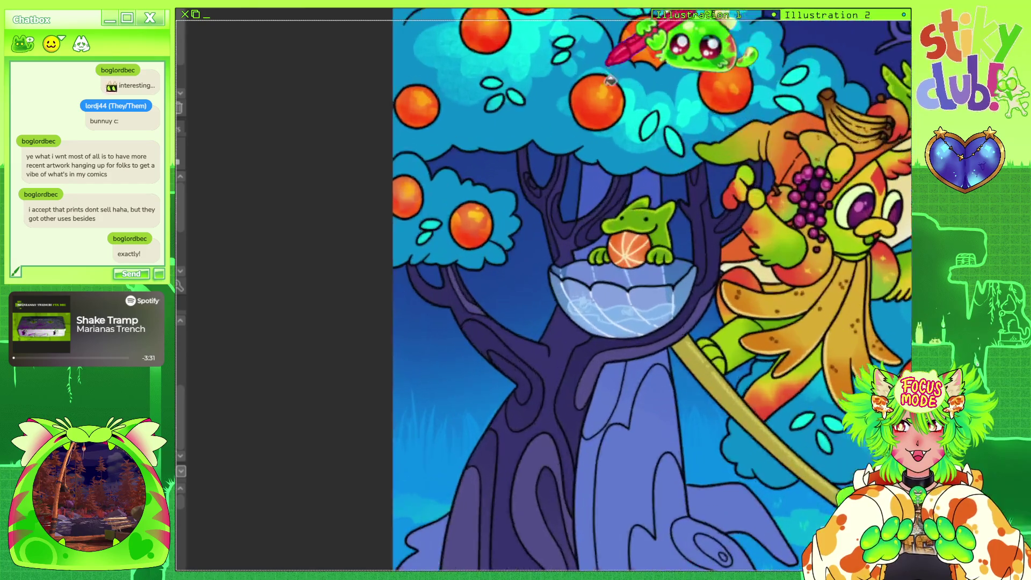
pyautogui.scroll(2, 591, 150)
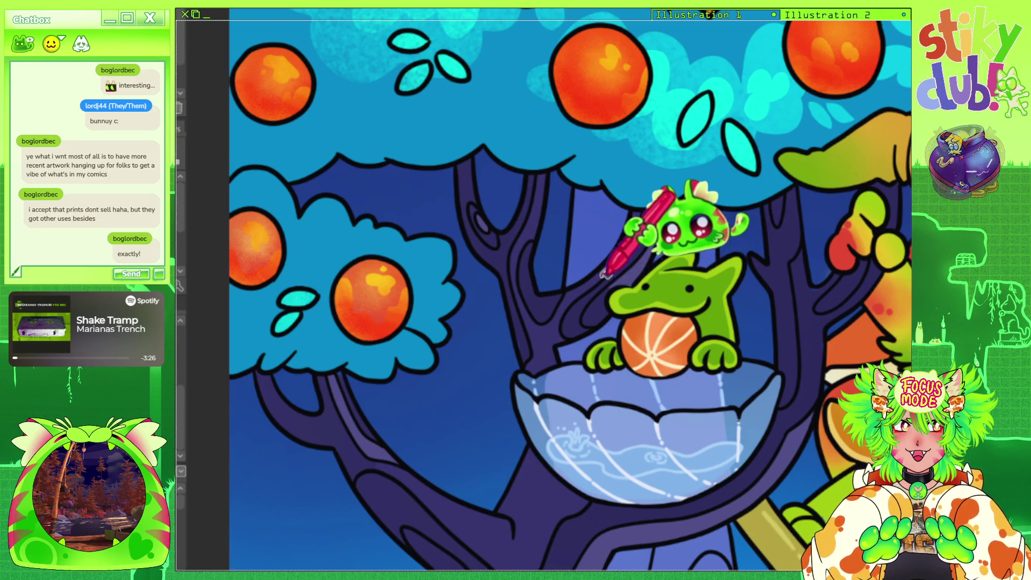
pyautogui.scroll(-3, 475, 188)
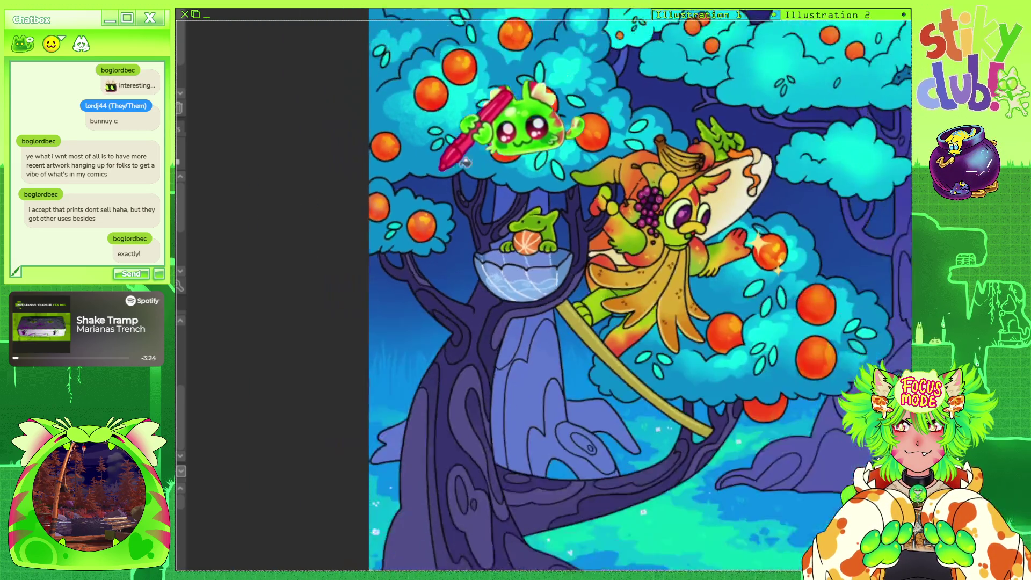
pyautogui.scroll(1, 552, 127)
pyautogui.scroll(2, 589, 226)
pyautogui.scroll(2, 589, 225)
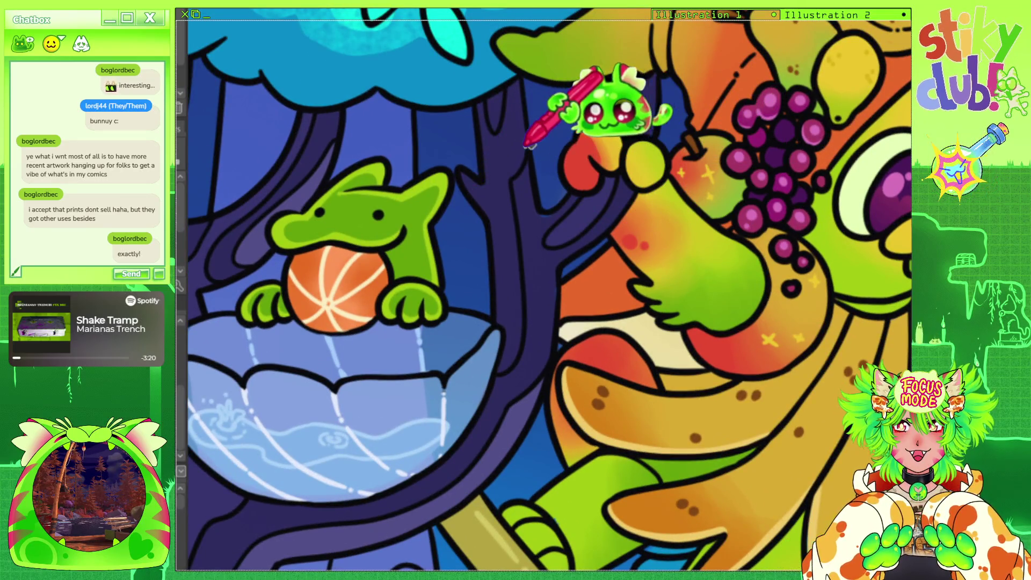
pyautogui.scroll(-1, 505, 146)
pyautogui.scroll(-2, 604, 104)
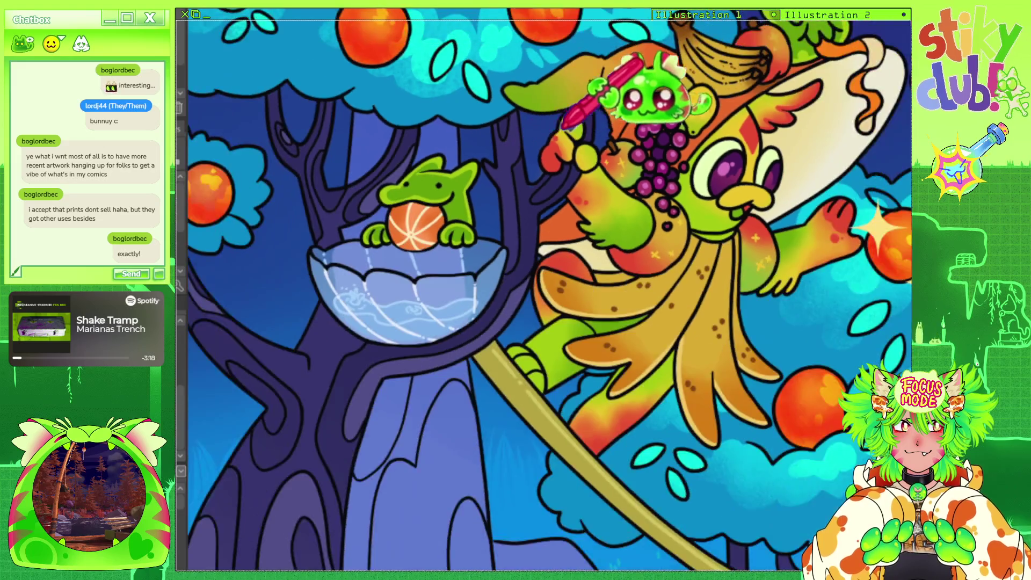
pyautogui.scroll(-1, 519, 138)
pyautogui.scroll(-1, 610, 127)
pyautogui.scroll(1, 662, 168)
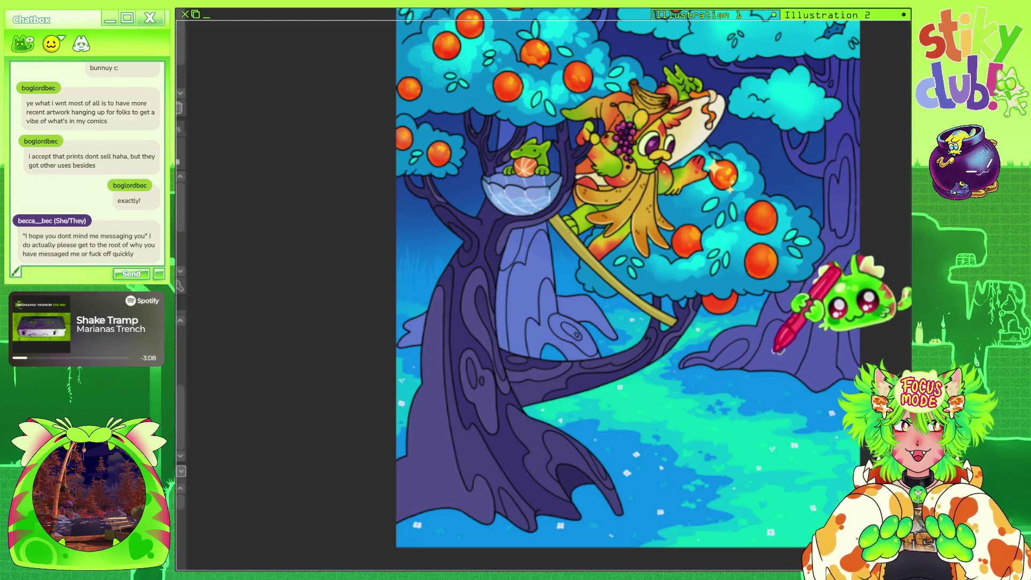
pyautogui.scroll(-2, 717, 313)
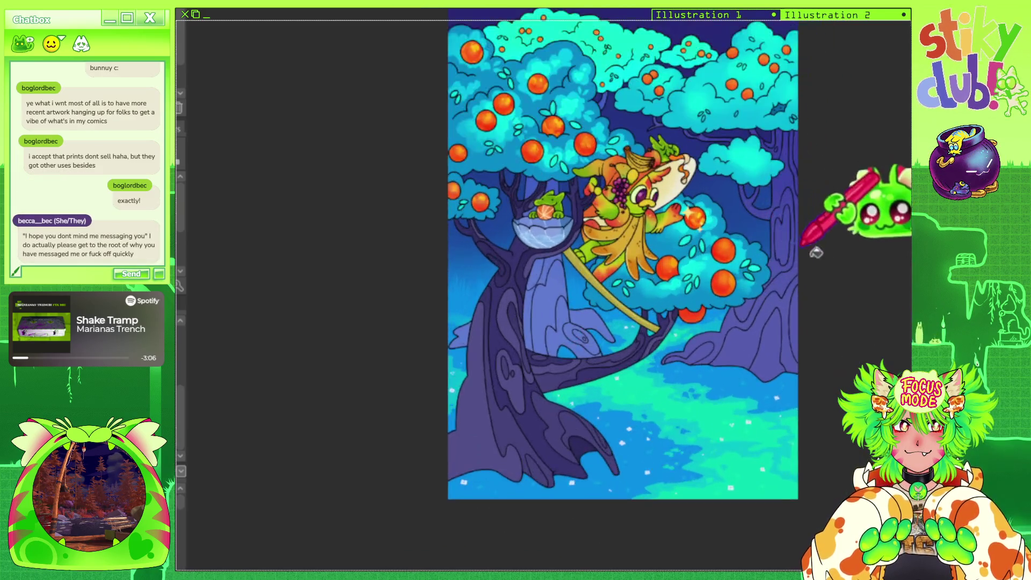
pyautogui.scroll(2, 793, 292)
pyautogui.scroll(4, 828, 189)
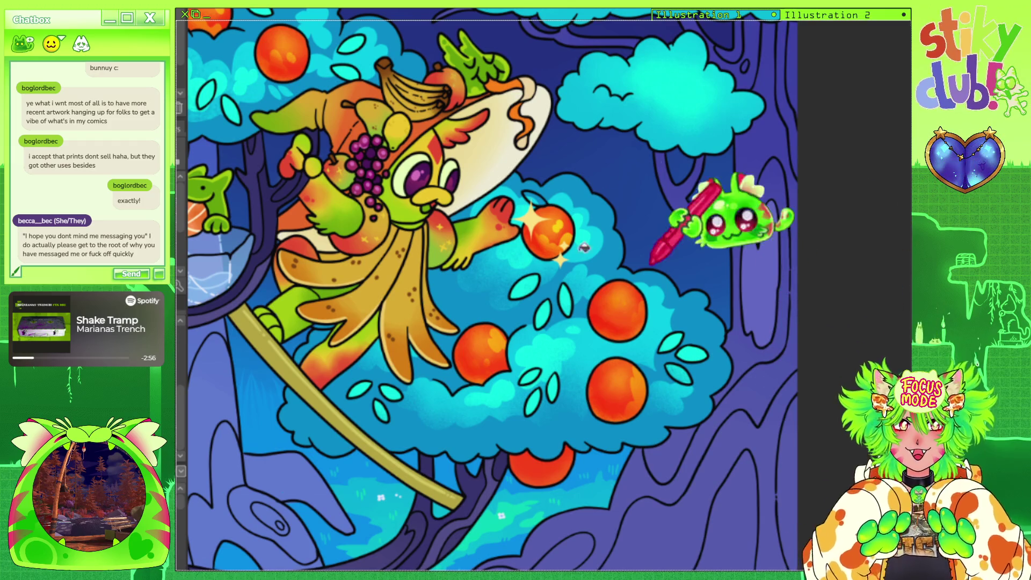
pyautogui.scroll(2, 763, 279)
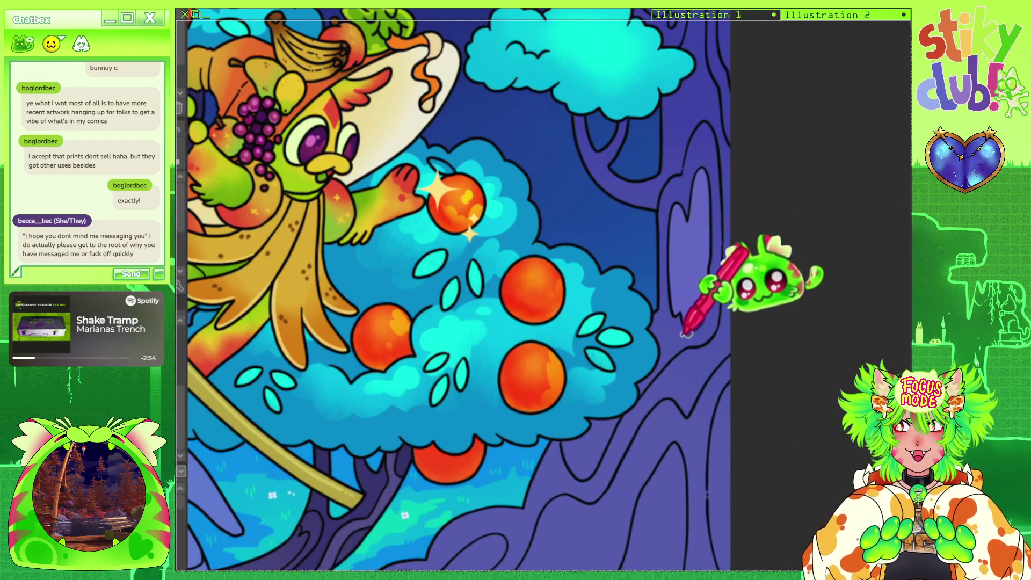
pyautogui.scroll(-3, 720, 290)
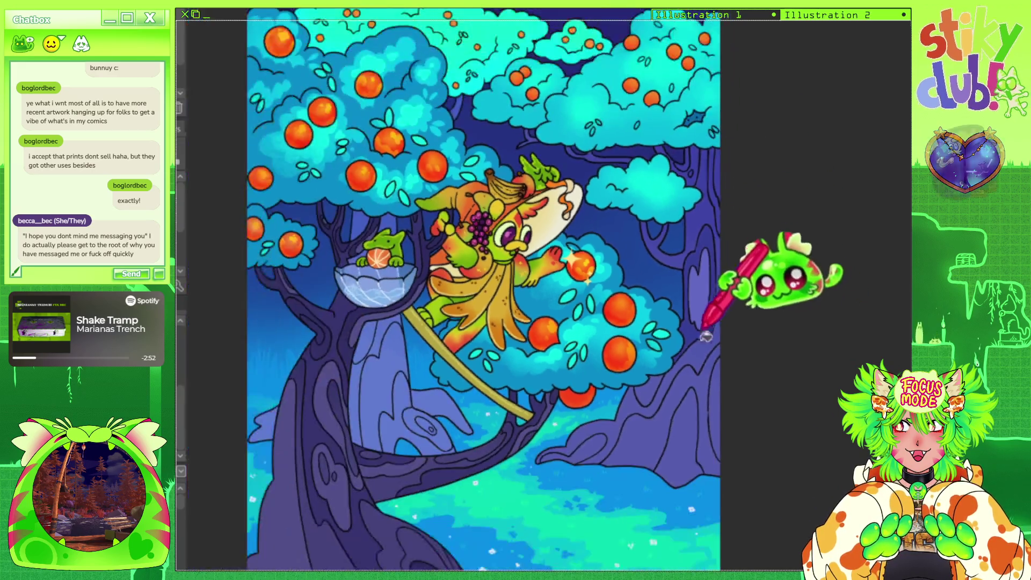
pyautogui.scroll(2, 695, 426)
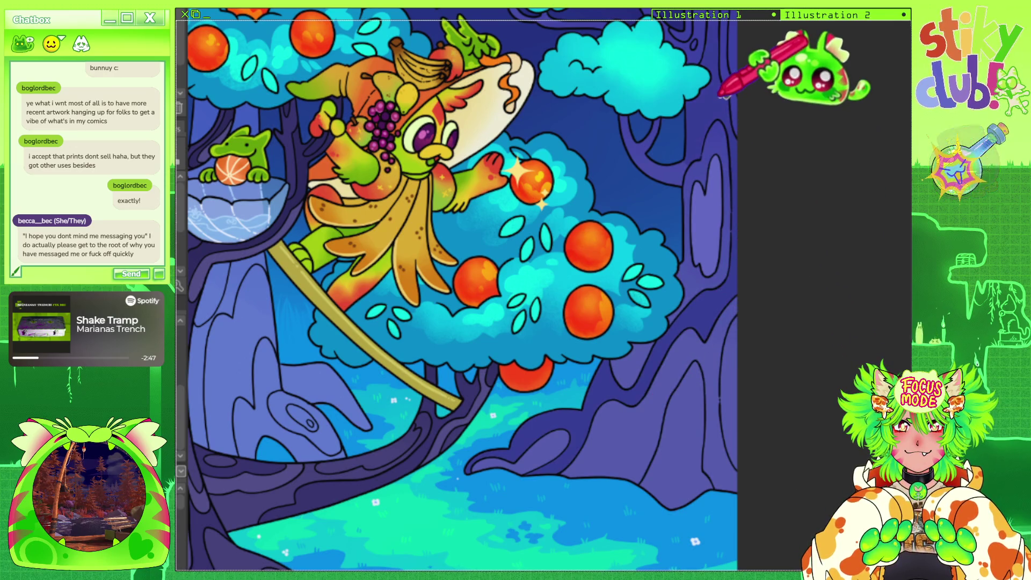
pyautogui.scroll(-1, 709, 271)
pyautogui.scroll(-1, 704, 322)
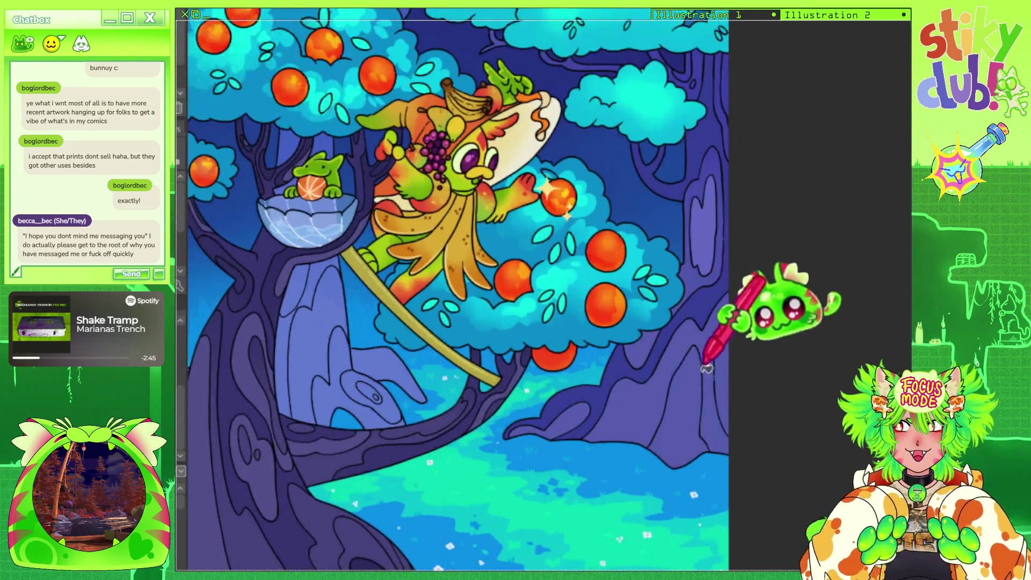
pyautogui.scroll(-1, 690, 387)
pyautogui.scroll(1, 699, 43)
pyautogui.scroll(1, 708, 177)
pyautogui.scroll(1, 634, 204)
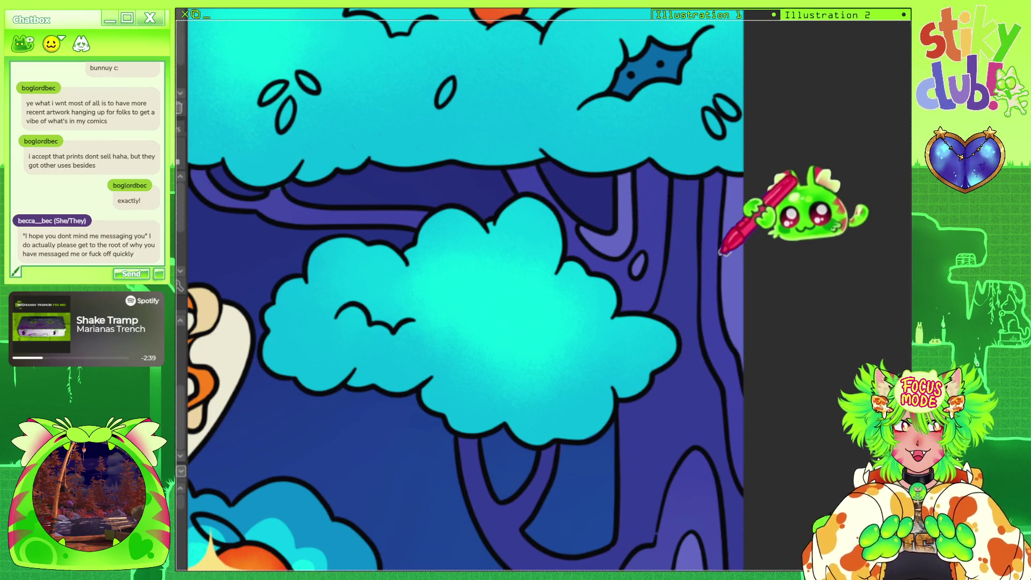
pyautogui.scroll(-1, 712, 252)
pyautogui.scroll(-1, 714, 236)
pyautogui.scroll(-1, 712, 204)
pyautogui.scroll(-1, 705, 179)
pyautogui.scroll(1, 705, 194)
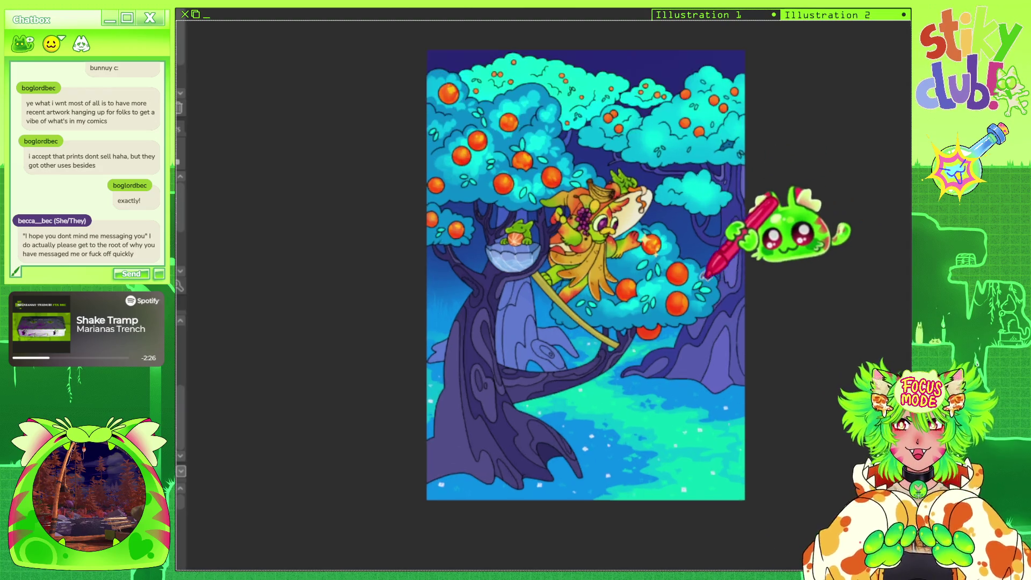
# Swap in the brighter blue background trunks, fit the canvas with Ctrl+0, and restore the cyan canopy.
pyautogui.scroll(5, 739, 265)
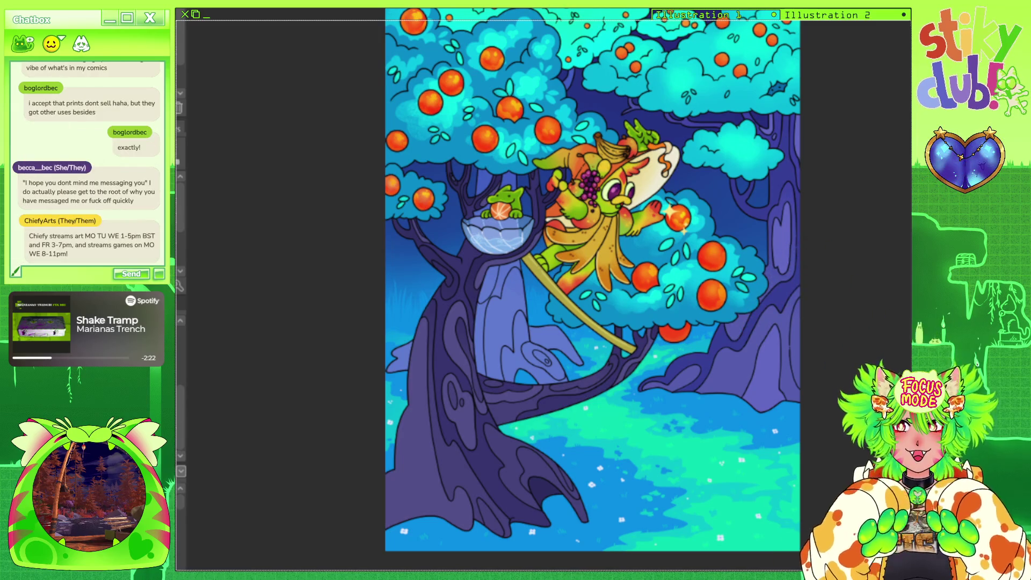
pyautogui.hotkey('ctrl', 'z')
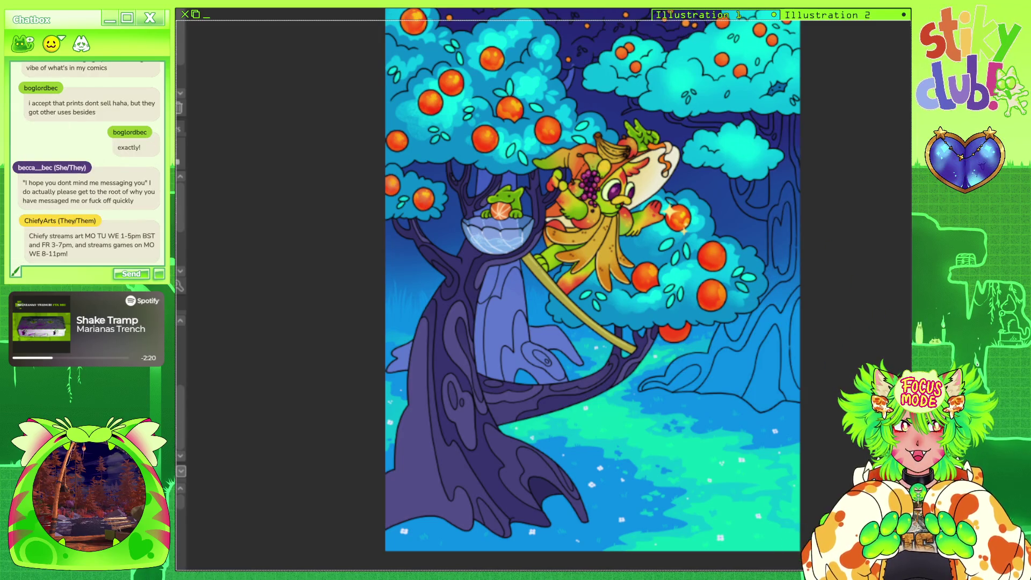
pyautogui.scroll(2, 836, 329)
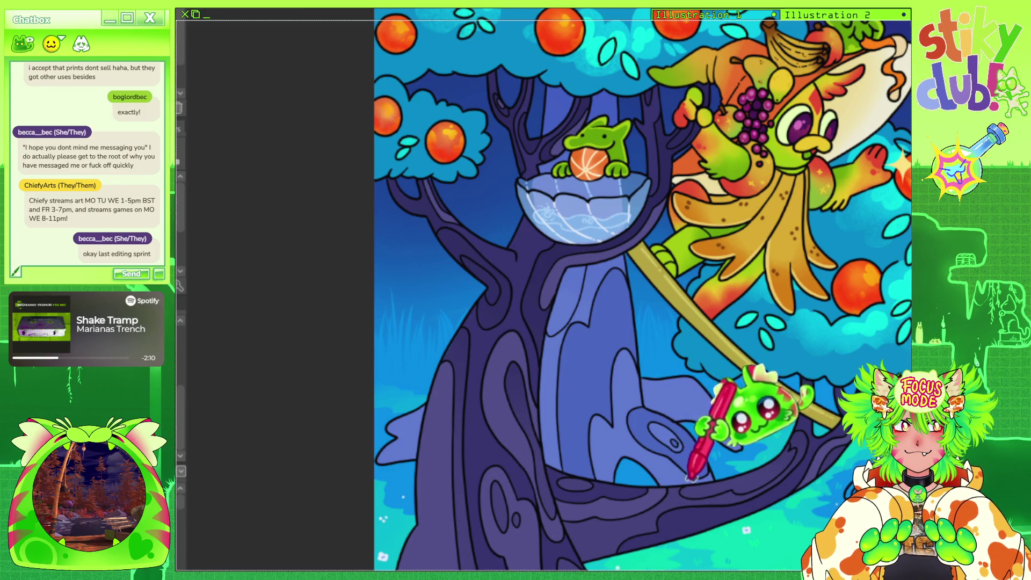
pyautogui.hotkey('ctrl', '0')
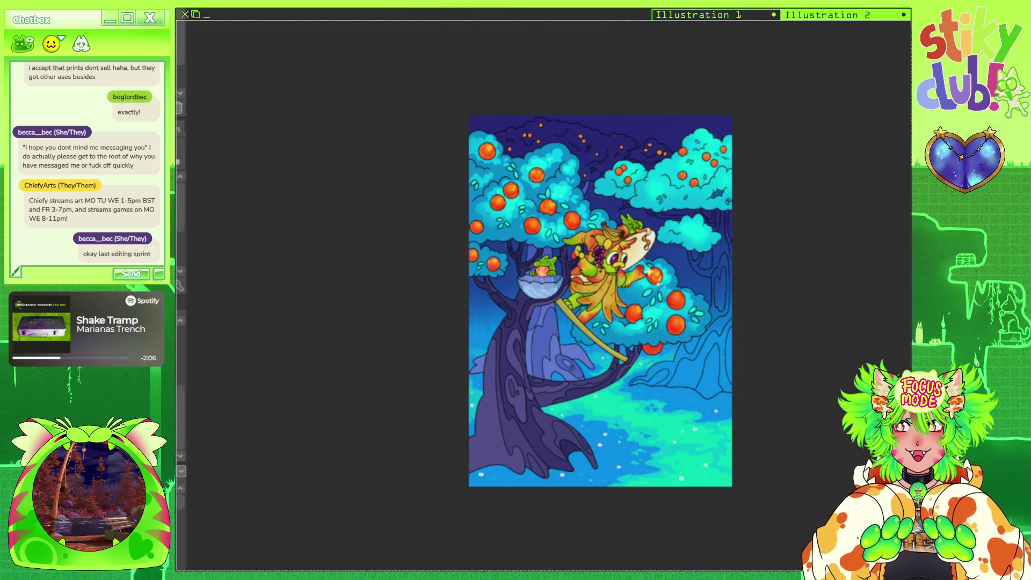
pyautogui.hotkey('ctrl', 'z')
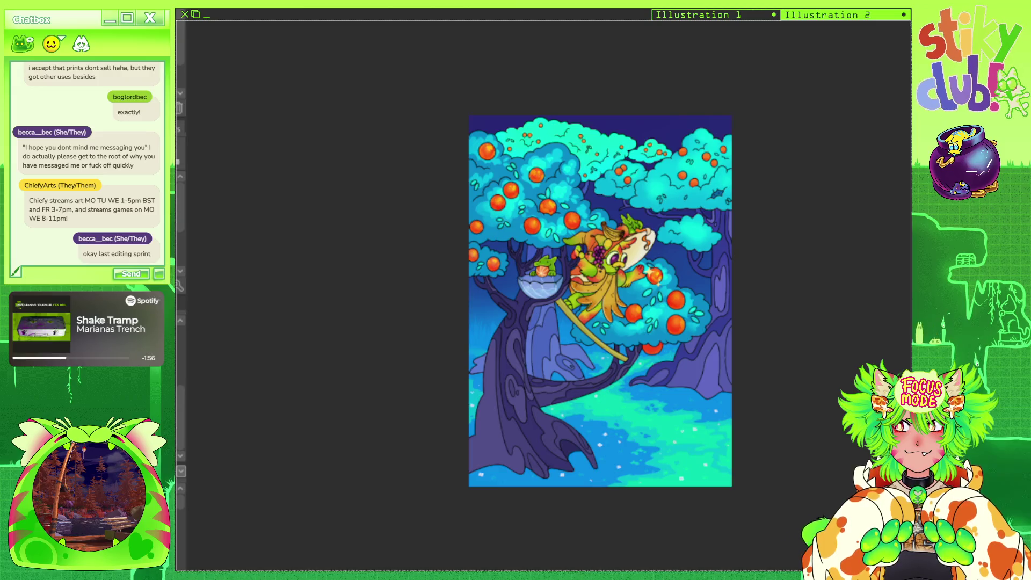
pyautogui.scroll(5, 577, 218)
pyautogui.scroll(1, 710, 280)
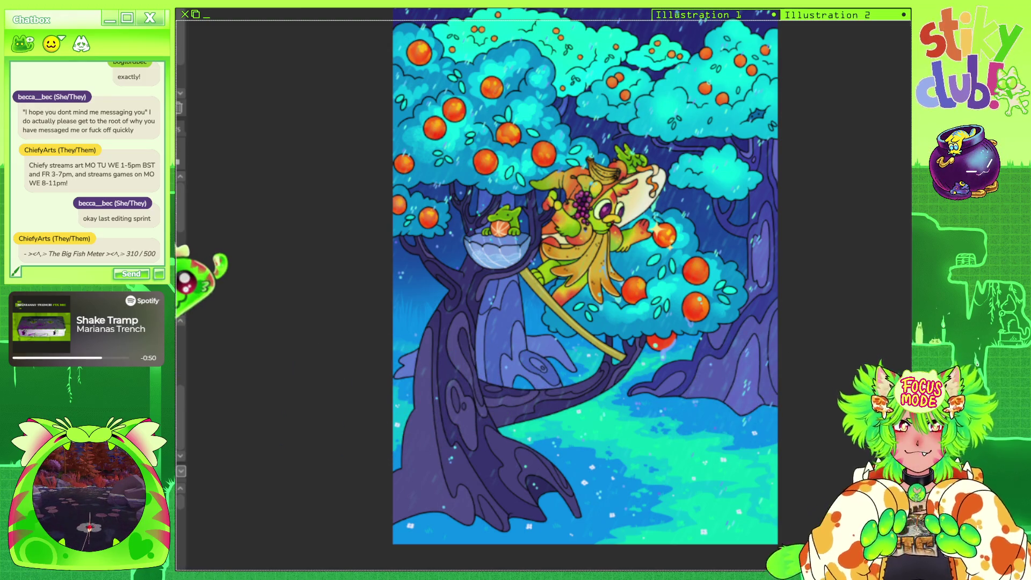
pyautogui.scroll(-3, 611, 256)
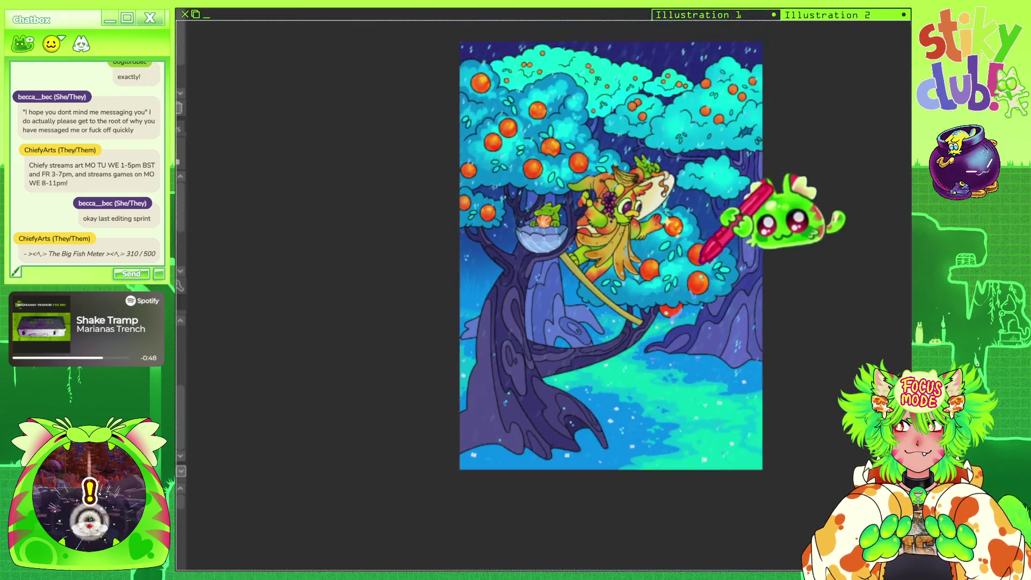
pyautogui.scroll(2, 709, 253)
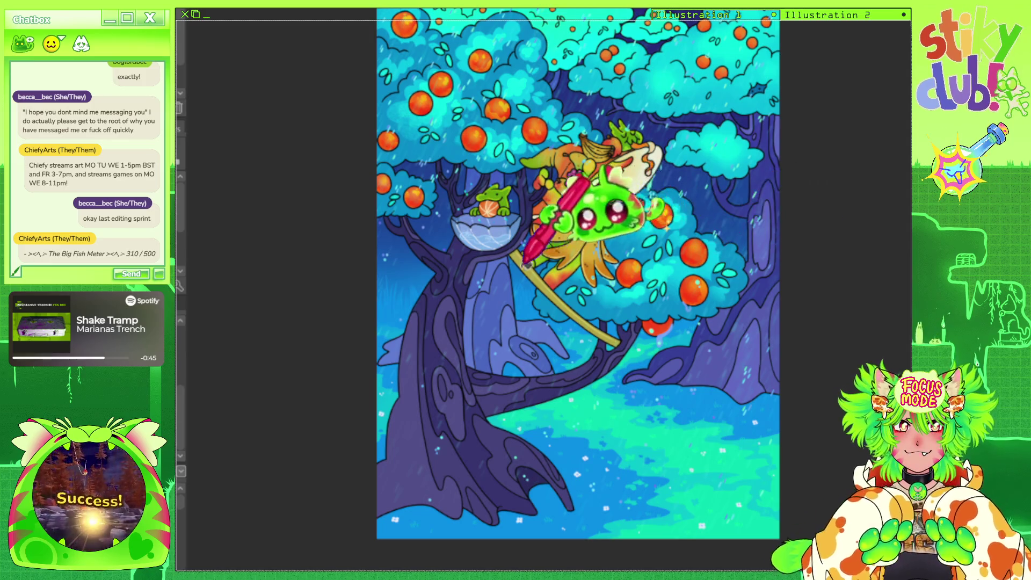
pyautogui.scroll(1, 582, 196)
pyautogui.scroll(-1, 582, 194)
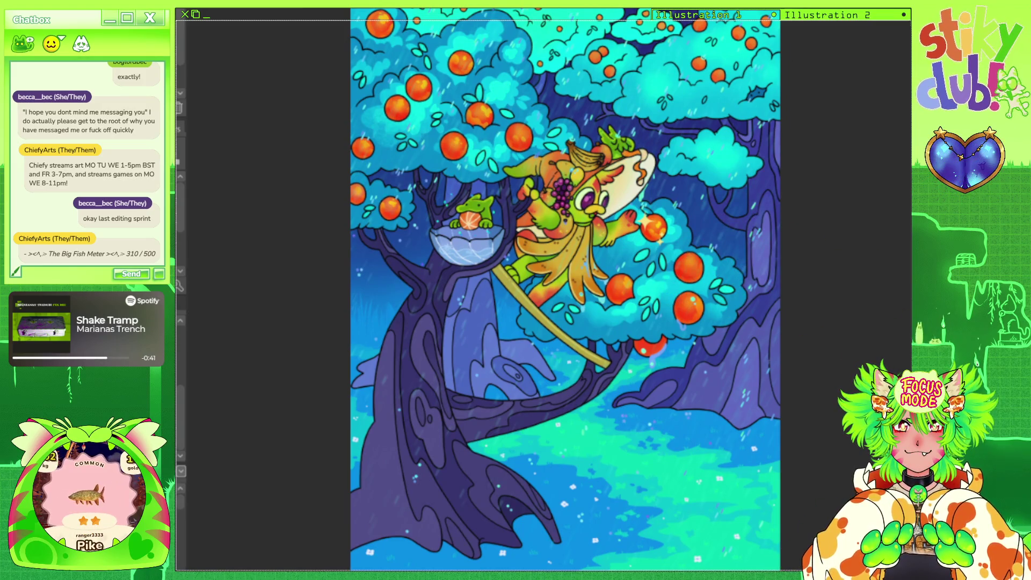
pyautogui.scroll(-1, 760, 177)
pyautogui.scroll(2, 749, 322)
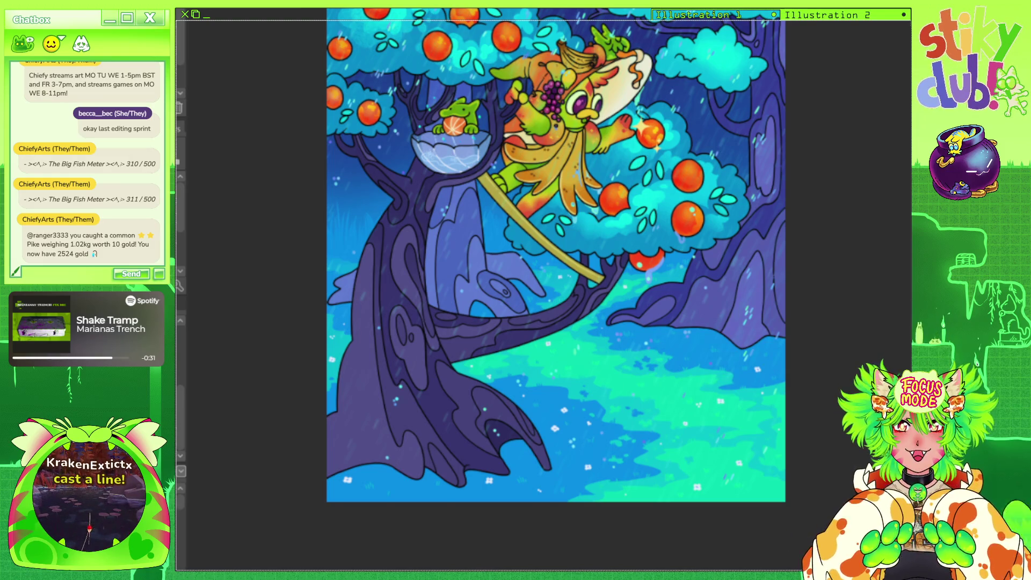
pyautogui.scroll(5, 709, 295)
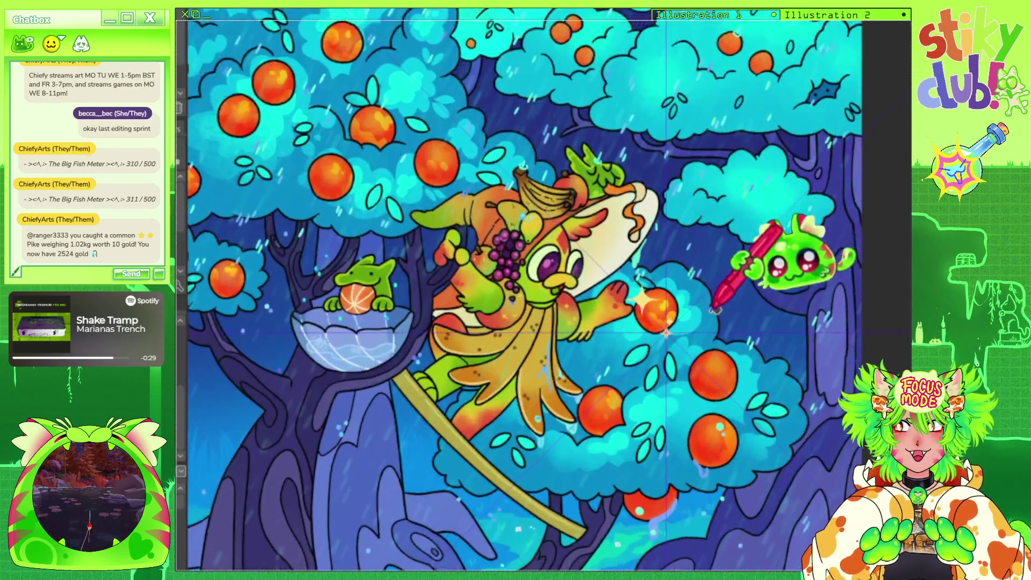
pyautogui.scroll(3, 718, 306)
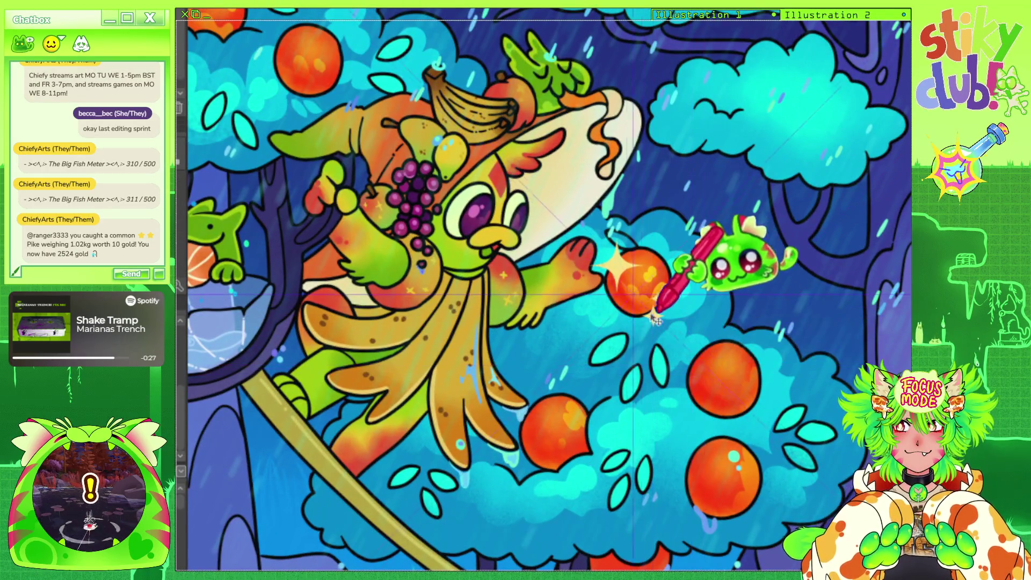
pyautogui.scroll(-5, 660, 321)
pyautogui.scroll(2, 696, 316)
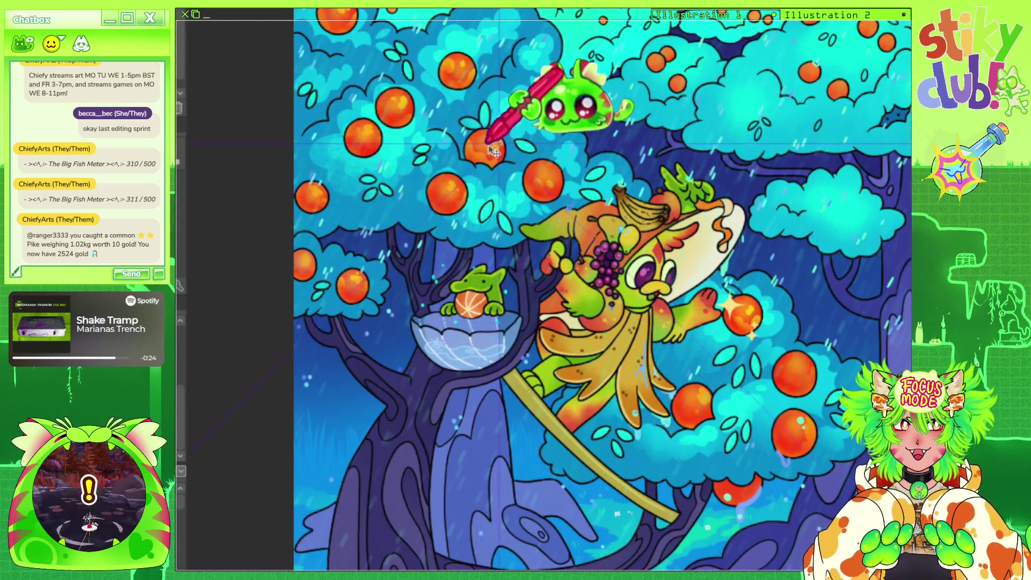
pyautogui.scroll(3, 492, 152)
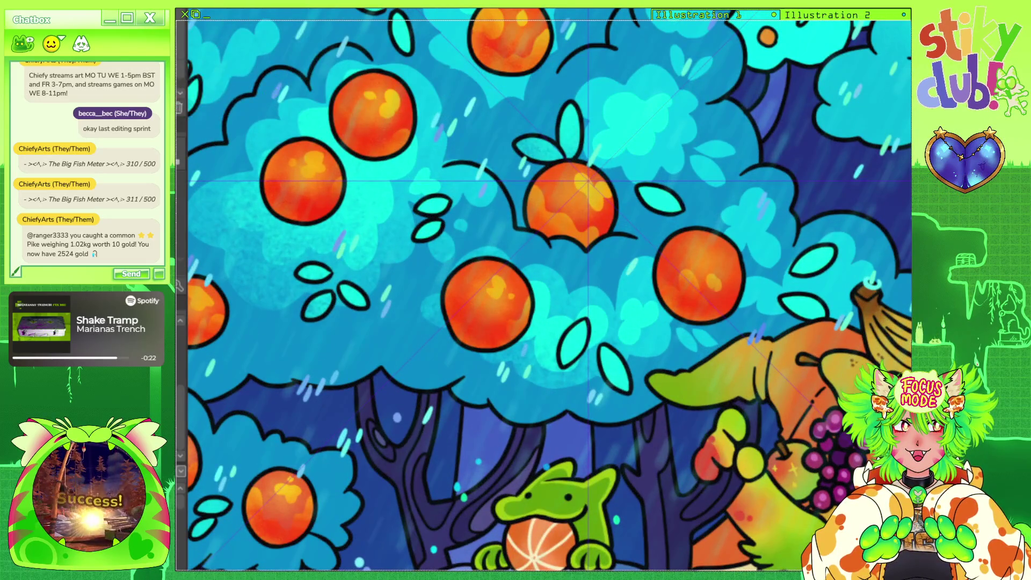
pyautogui.scroll(-2, 373, 217)
pyautogui.scroll(3, 531, 140)
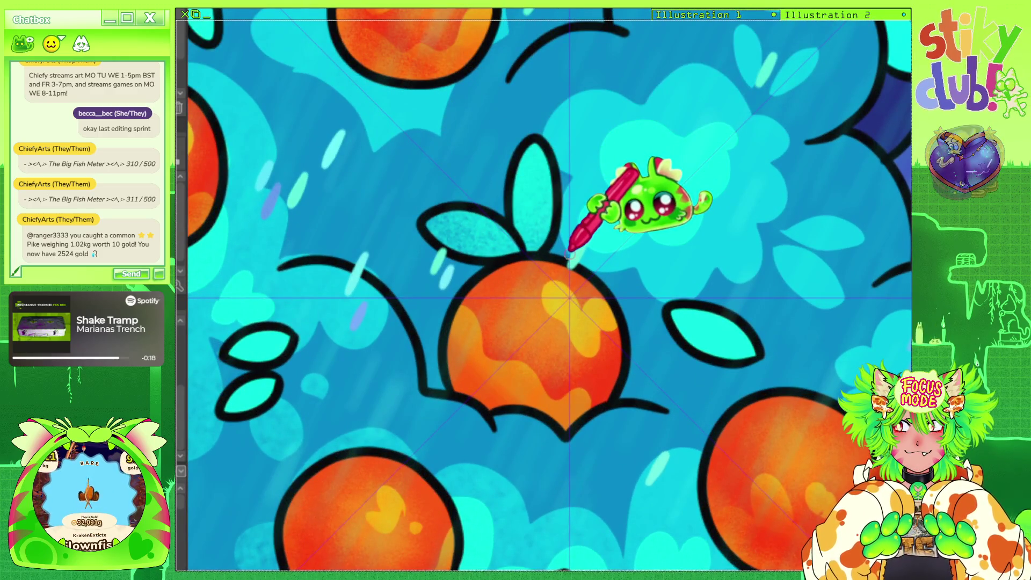
# Stamp a large and a smaller four-point sparkle with a light streak on the upper-left orange.
pyautogui.click(570, 286)
pyautogui.moveTo(570, 266); pyautogui.dragTo(595, 224)
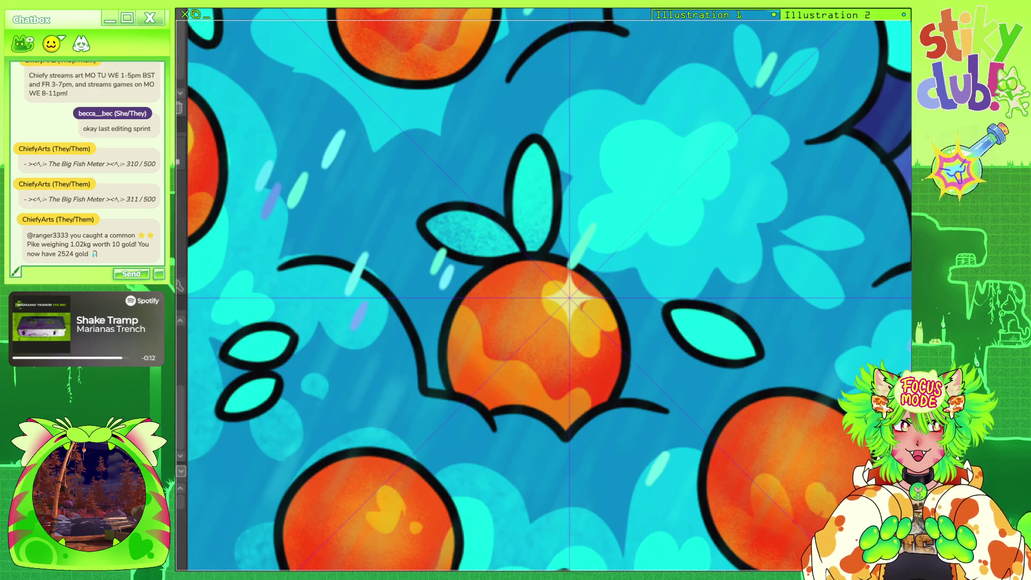
pyautogui.moveTo(820, 428)
pyautogui.mouseDown()
pyautogui.moveTo(760, 493)
pyautogui.moveTo(743, 493)
pyautogui.mouseUp()
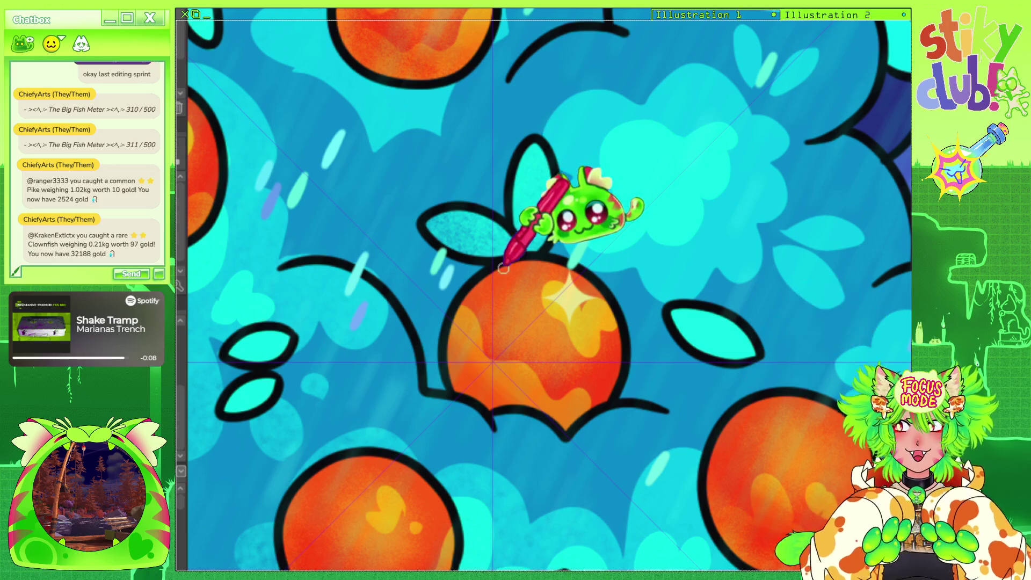
pyautogui.moveTo(493, 309); pyautogui.dragTo(513, 357)
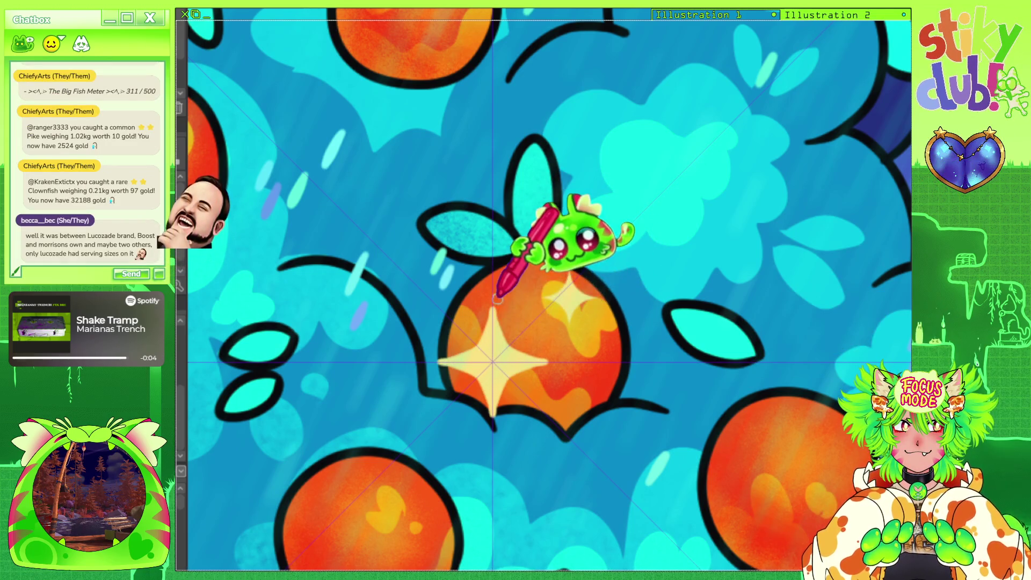
pyautogui.moveTo(570, 300); pyautogui.dragTo(558, 253)
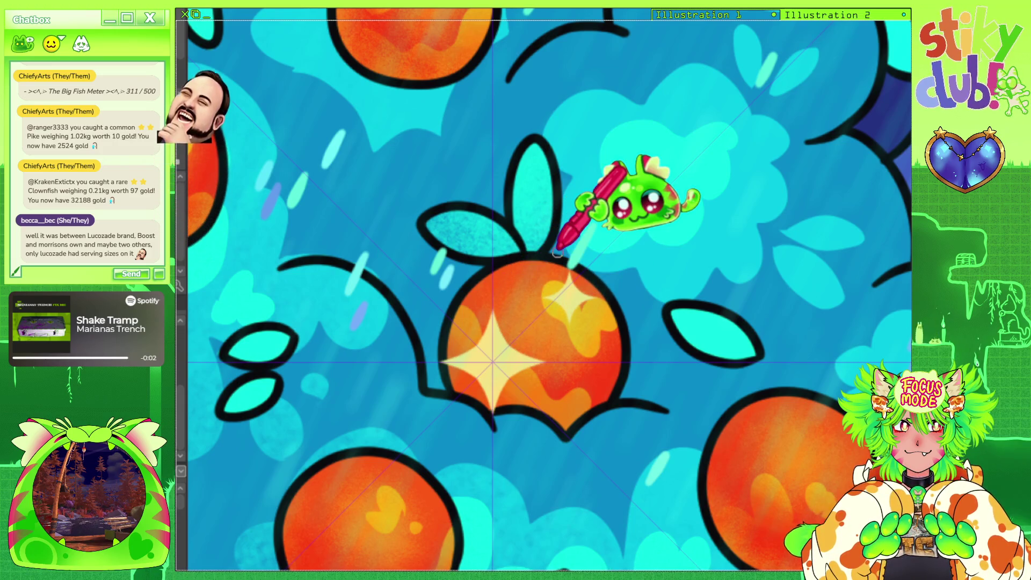
# Flip the canvas view to check composition, then add a white sparkle to the lower orange.
pyautogui.scroll(-5, 553, 237)
pyautogui.press('h')
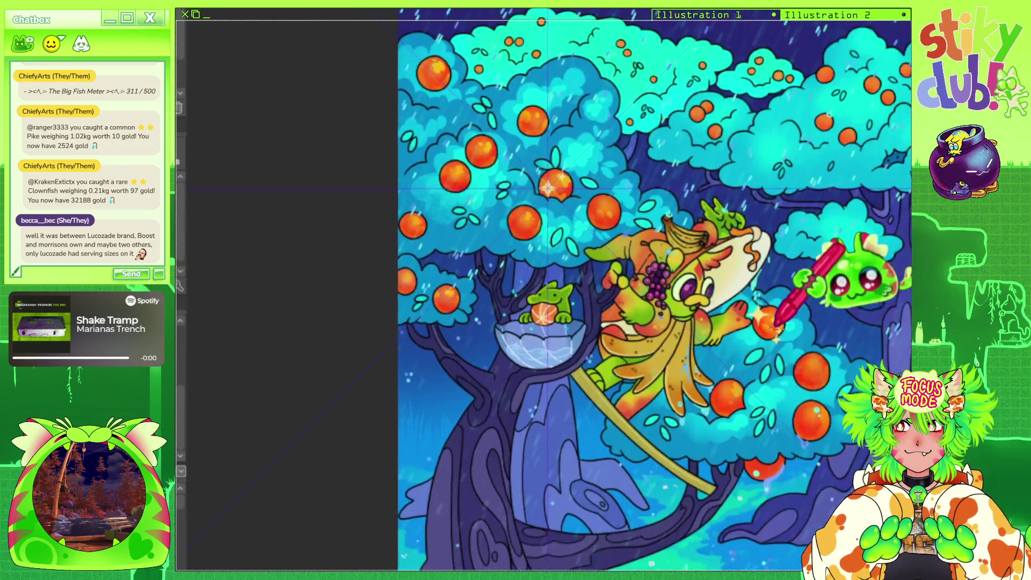
pyautogui.press('h')
pyautogui.press('h')
pyautogui.press('h')
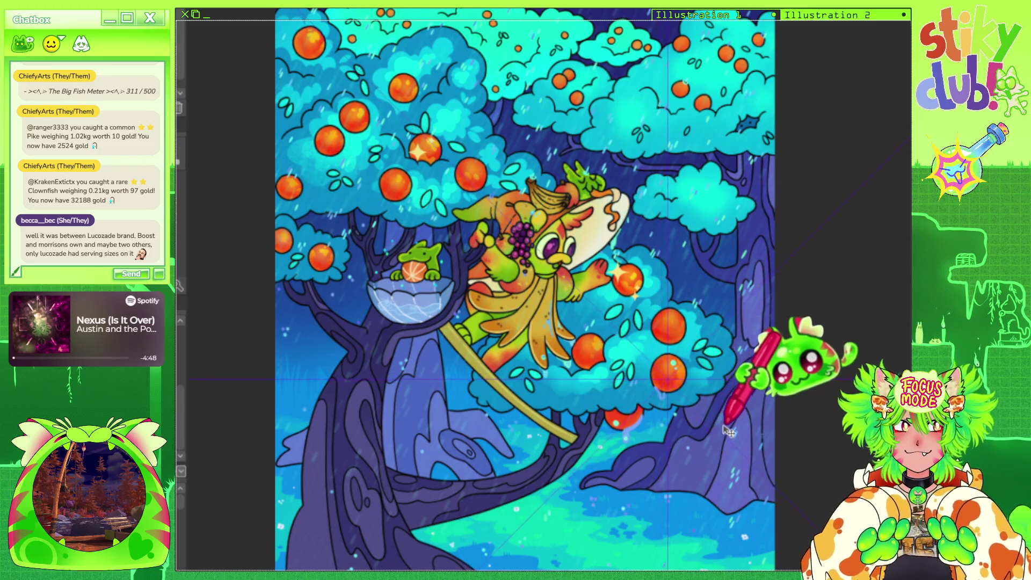
pyautogui.scroll(5, 728, 430)
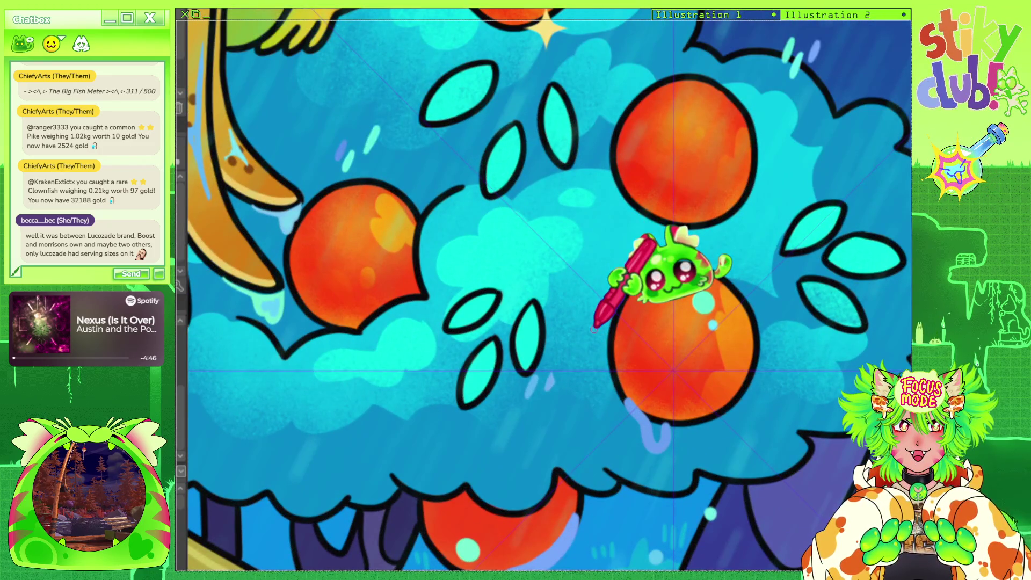
pyautogui.click(673, 373)
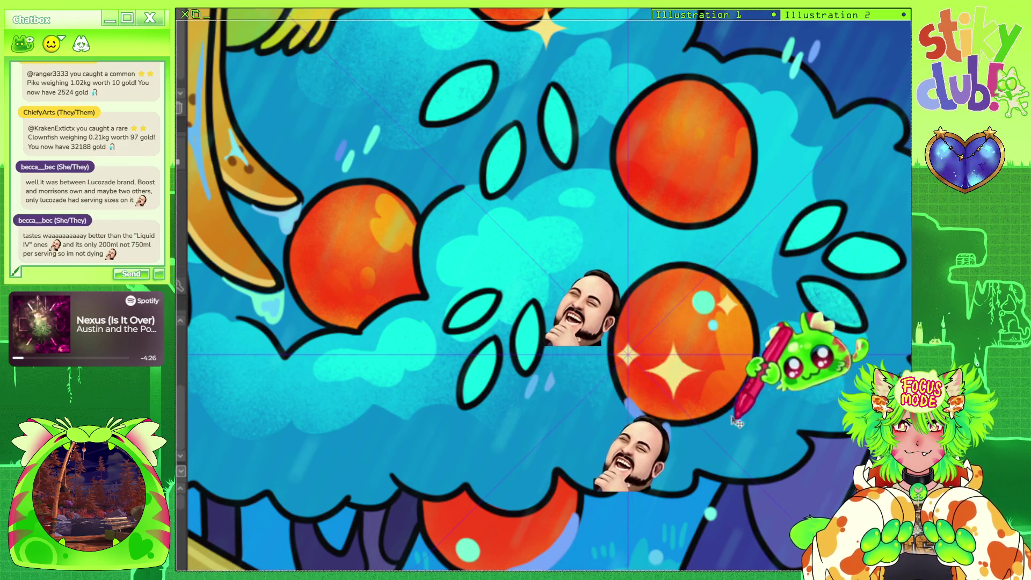
# Zoom out and back in to review the sparkles across the right-hand cluster.
pyautogui.scroll(-3, 482, 274)
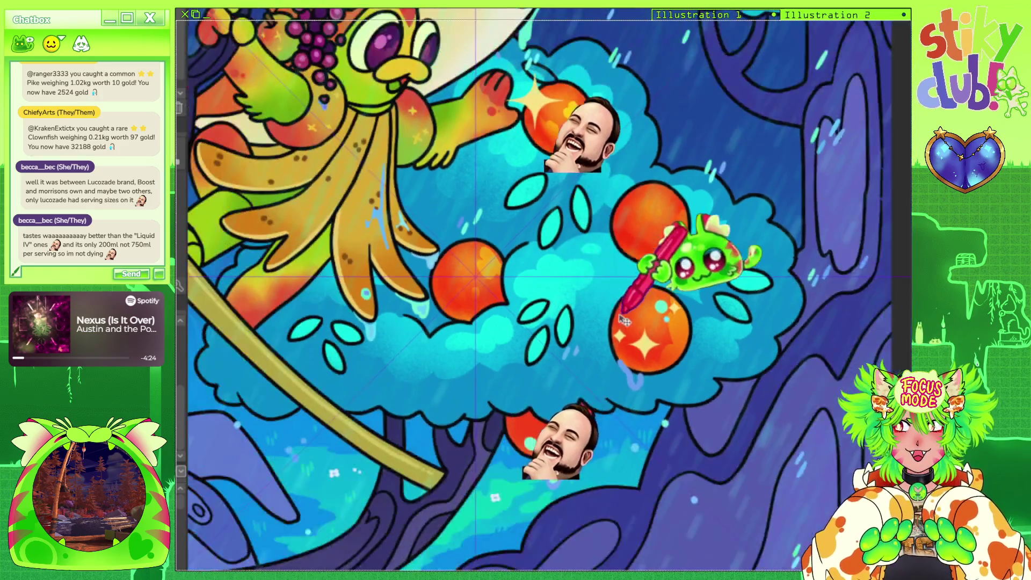
pyautogui.scroll(4, 271, 206)
pyautogui.scroll(1, 271, 206)
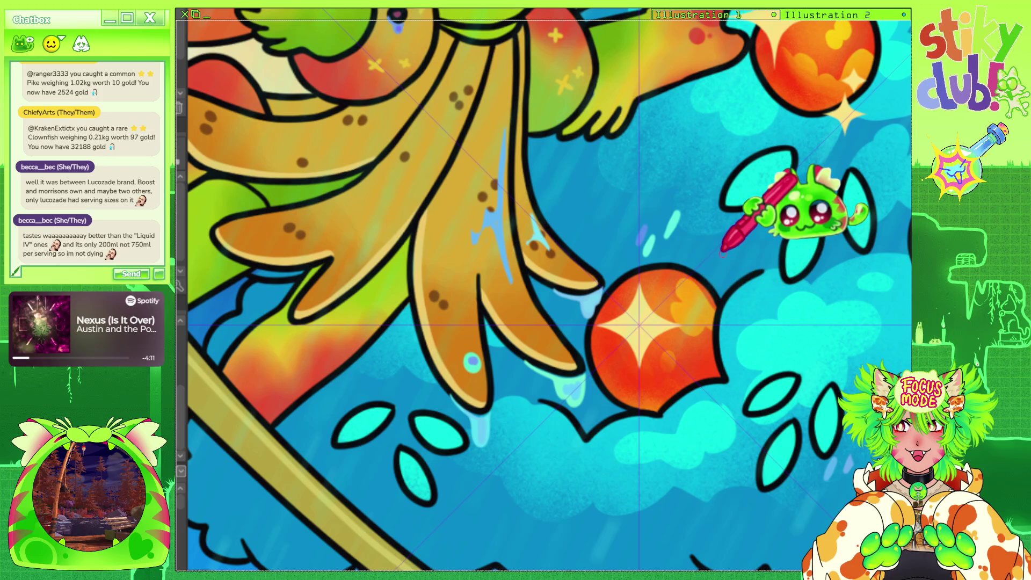
pyautogui.scroll(-3, 699, 301)
pyautogui.scroll(-3, 666, 279)
pyautogui.scroll(-2, 672, 253)
pyautogui.scroll(-1, 678, 248)
pyautogui.scroll(1, 677, 247)
pyautogui.scroll(-2, 679, 225)
pyautogui.scroll(2, 682, 201)
pyautogui.scroll(1, 688, 225)
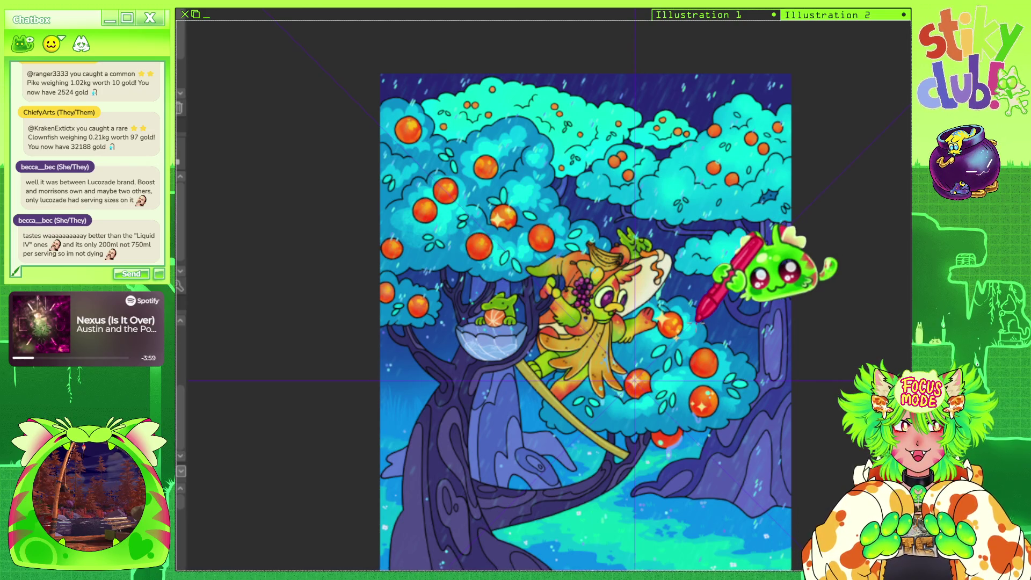
pyautogui.scroll(-1, 698, 320)
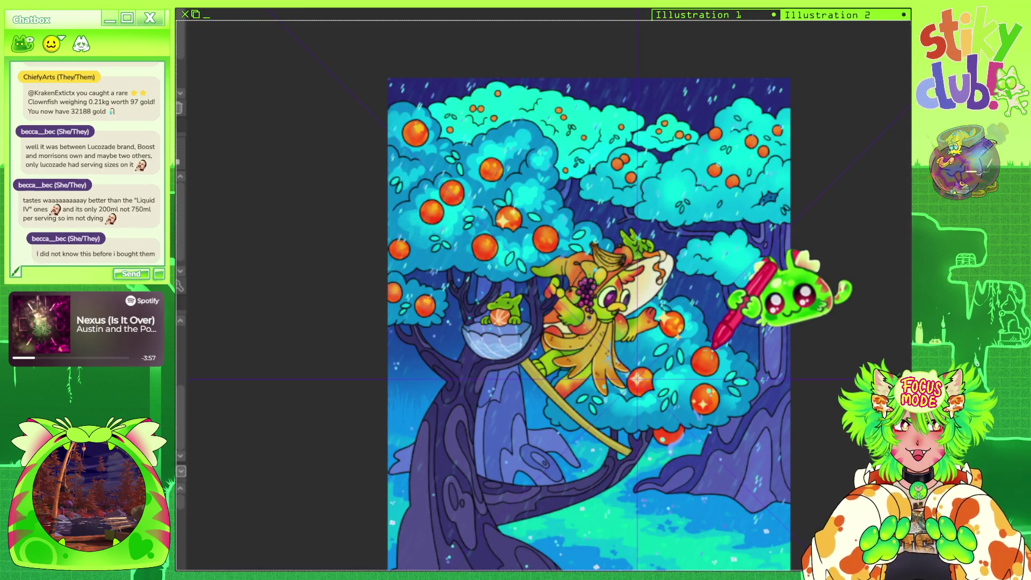
# Stamp a cream sparkle on the middle orange below the creature's hand, then zoom back out.
pyautogui.scroll(2, 679, 355)
pyautogui.scroll(3, 693, 381)
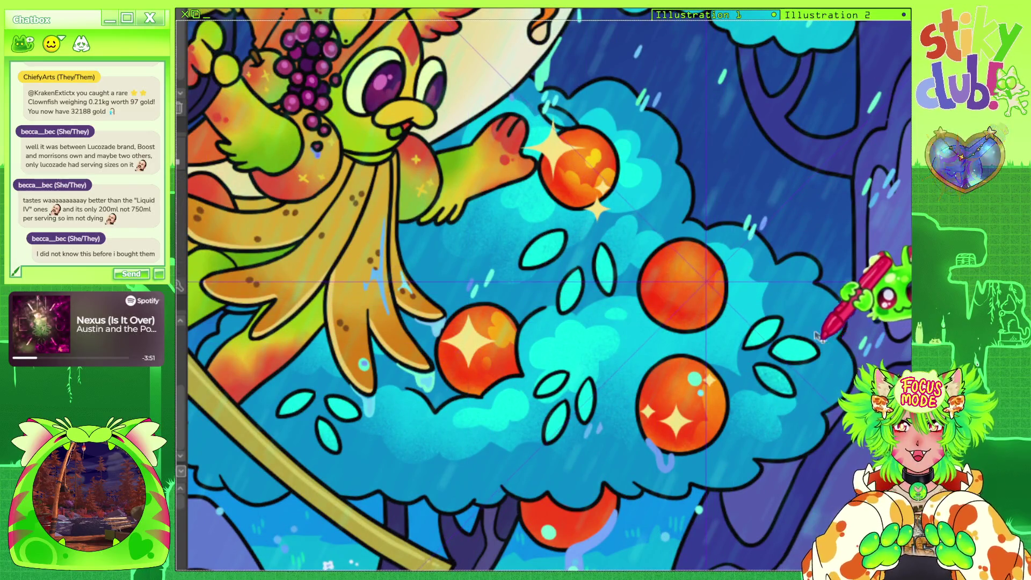
pyautogui.scroll(1, 787, 312)
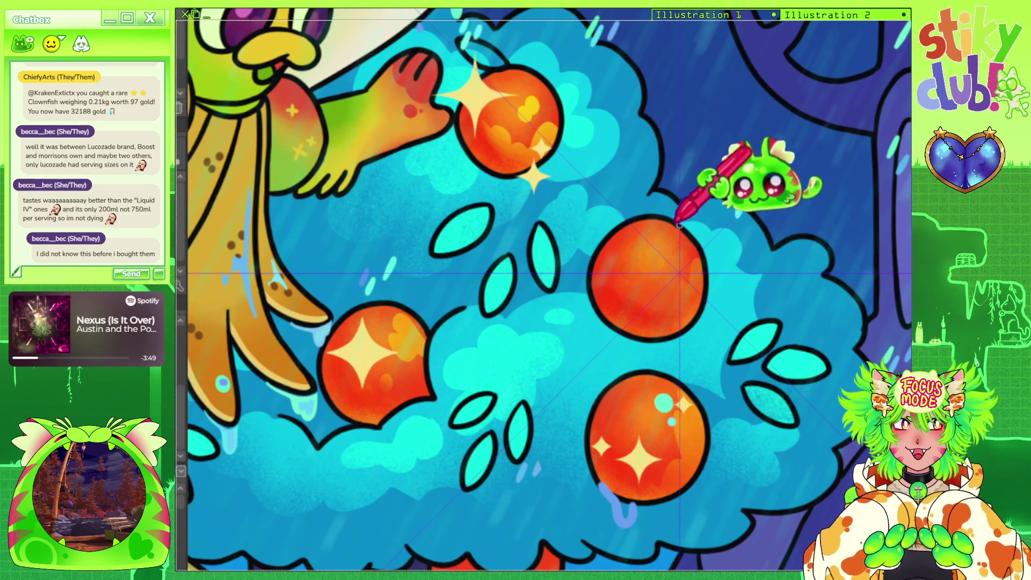
pyautogui.click(679, 273)
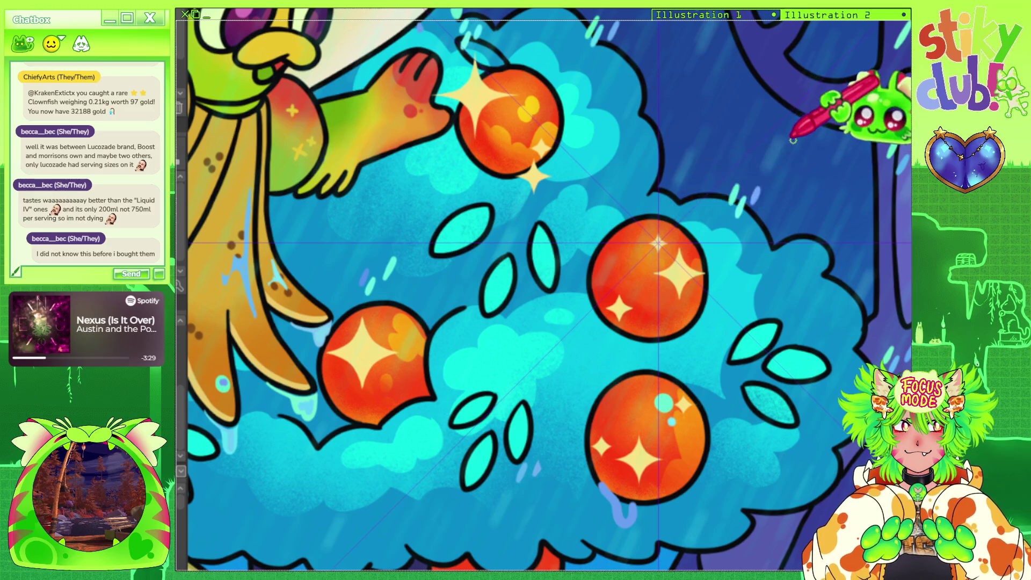
pyautogui.scroll(-2, 818, 242)
pyautogui.scroll(-3, 819, 242)
pyautogui.scroll(-2, 704, 199)
pyautogui.scroll(1, 725, 198)
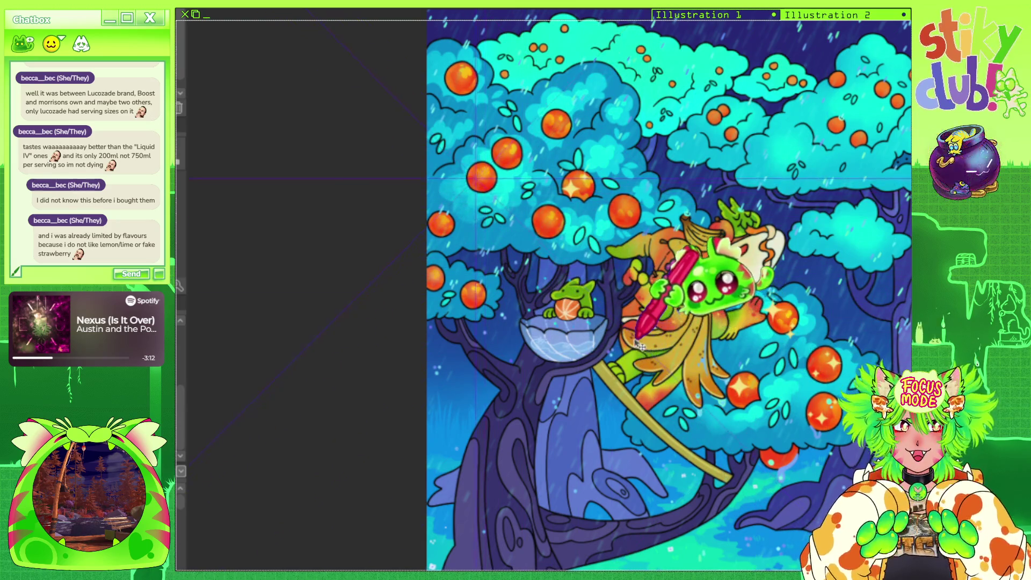
# Stamp a large yellow sparkle on an upper-left orange.
pyautogui.scroll(10, 591, 242)
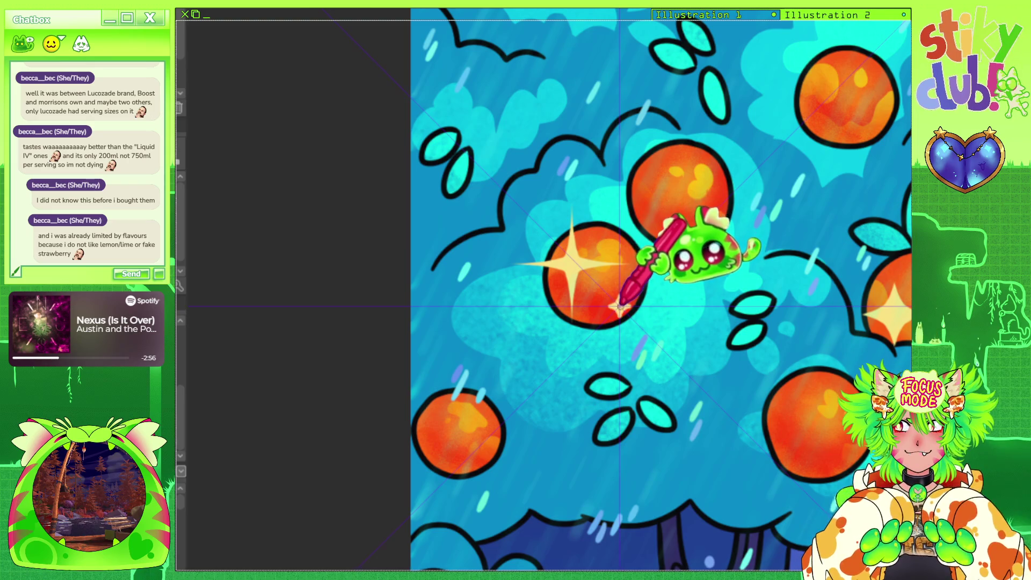
pyautogui.click(572, 264)
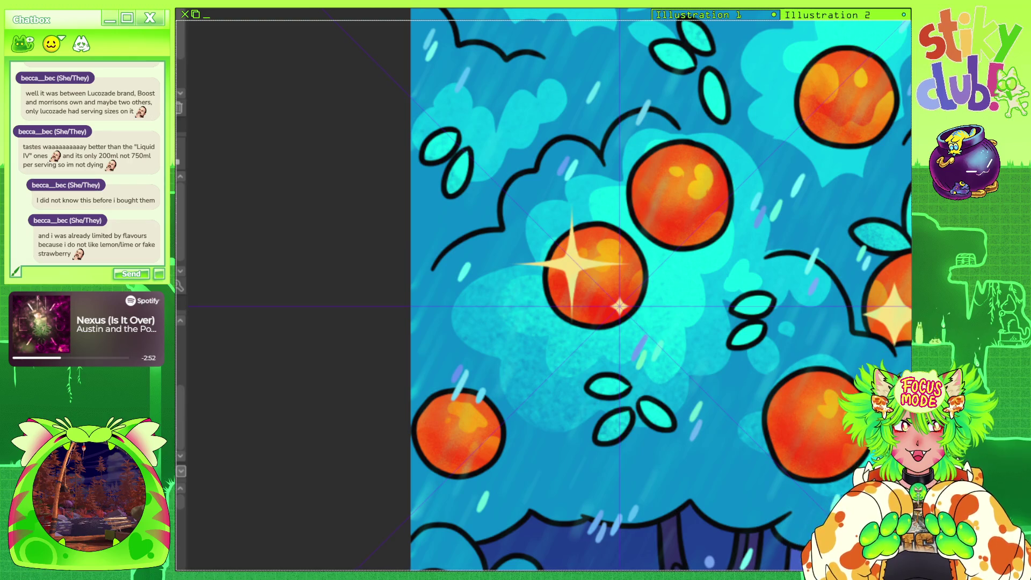
pyautogui.scroll(-2, 621, 306)
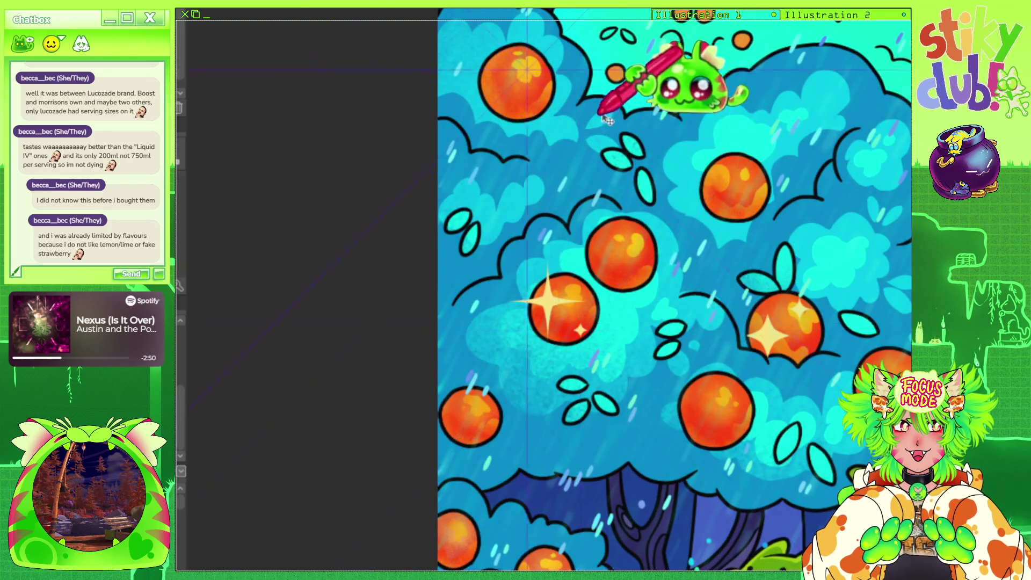
pyautogui.scroll(3, 508, 47)
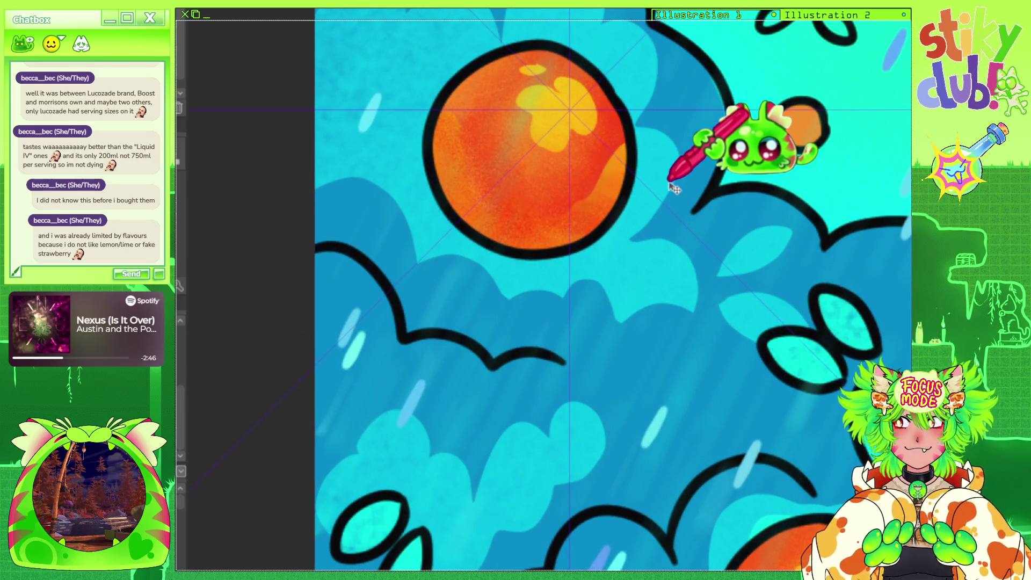
# Add a sparkle star to the top-left orange and zoom out to review.
pyautogui.moveTo(571, 43); pyautogui.dragTo(571, 98)
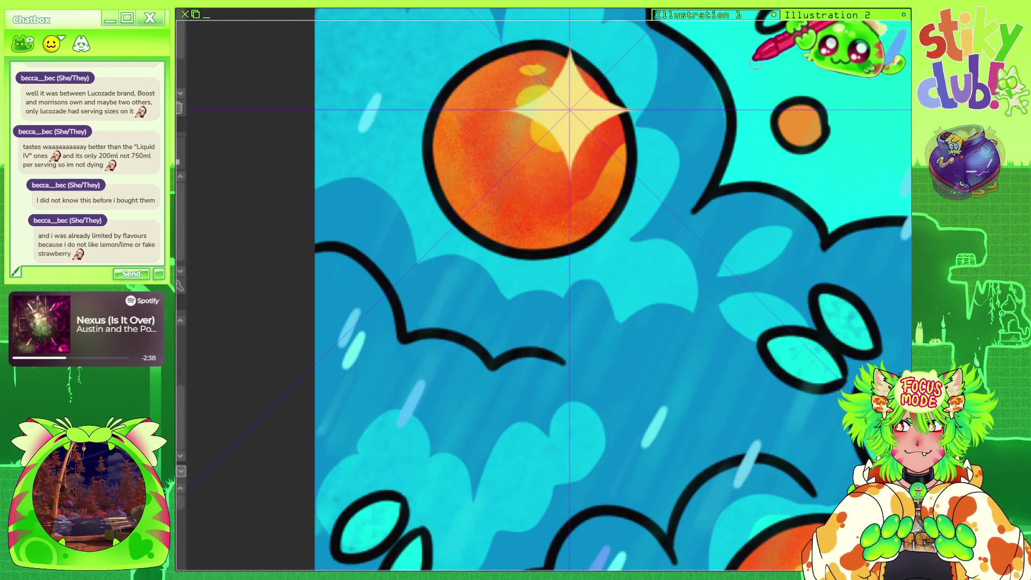
pyautogui.scroll(-2, 799, 216)
pyautogui.scroll(-2, 644, 333)
pyautogui.scroll(-2, 545, 202)
pyautogui.scroll(-2, 477, 94)
pyautogui.scroll(2, 781, 248)
pyautogui.scroll(-3, 610, 70)
pyautogui.scroll(3, 693, 172)
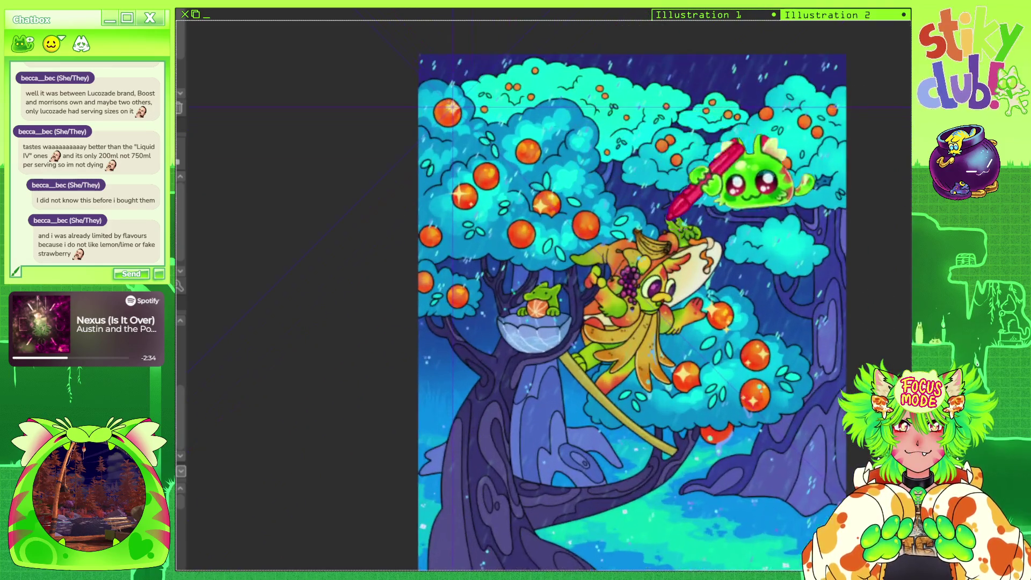
pyautogui.scroll(-1, 694, 219)
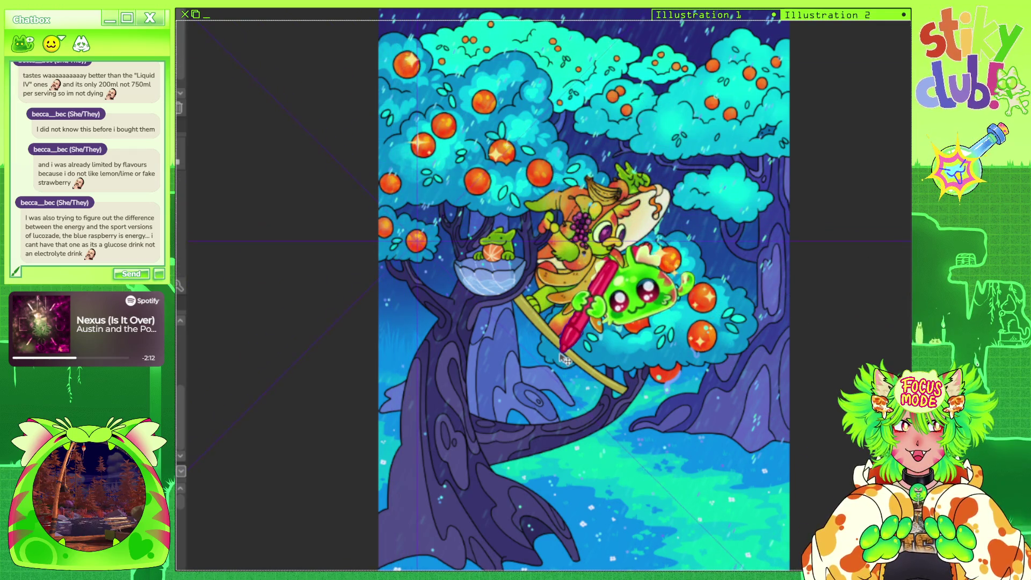
# Add a large cream sparkle and a smaller one below it on the orange beside the bowl creature.
pyautogui.moveTo(474, 356); pyautogui.dragTo(762, 264)
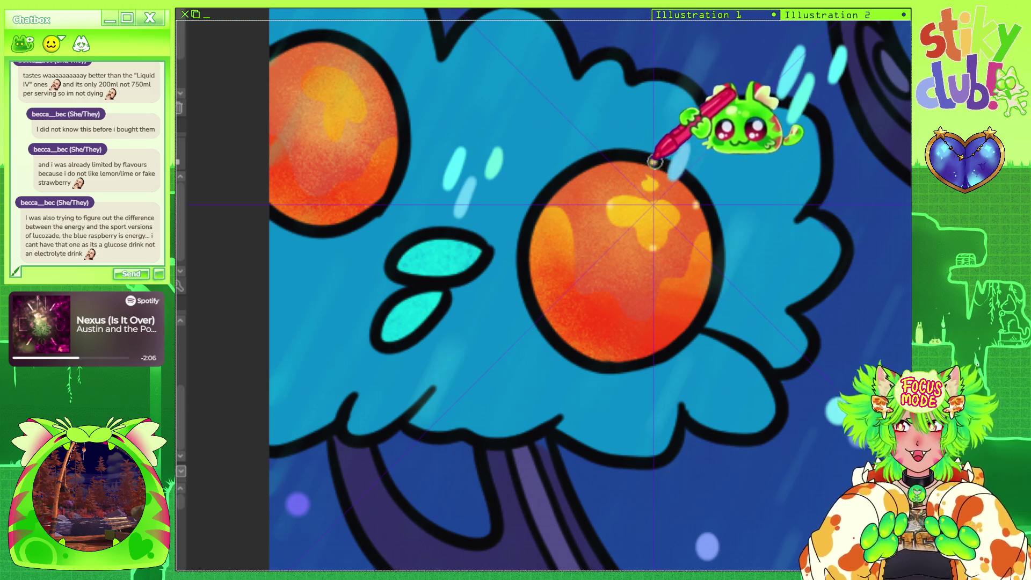
pyautogui.click(654, 206)
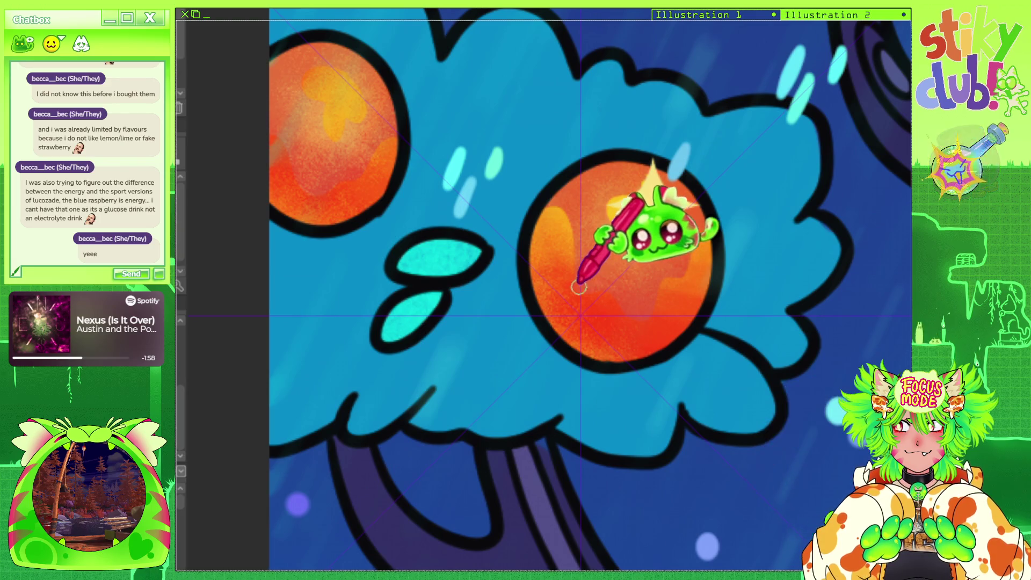
pyautogui.click(581, 317)
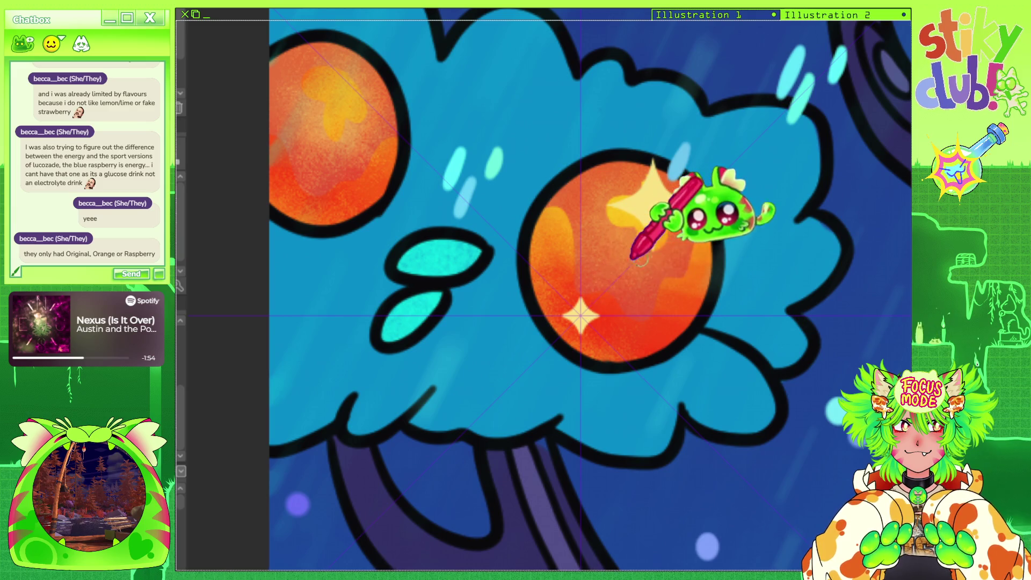
pyautogui.scroll(-2, 609, 255)
pyautogui.scroll(-2, 518, 212)
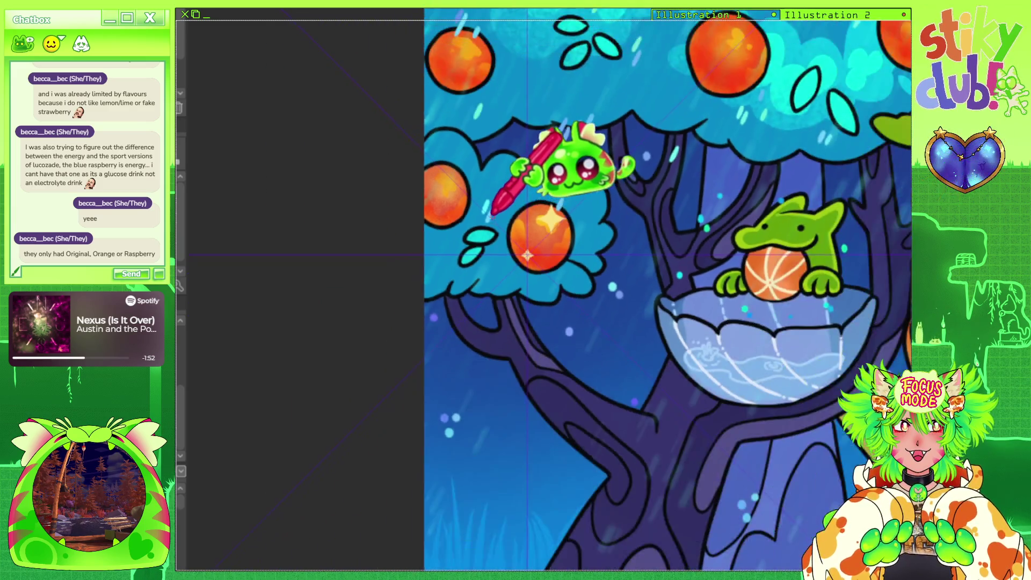
pyautogui.scroll(-2, 491, 180)
pyautogui.scroll(-2, 489, 156)
pyautogui.scroll(-2, 517, 197)
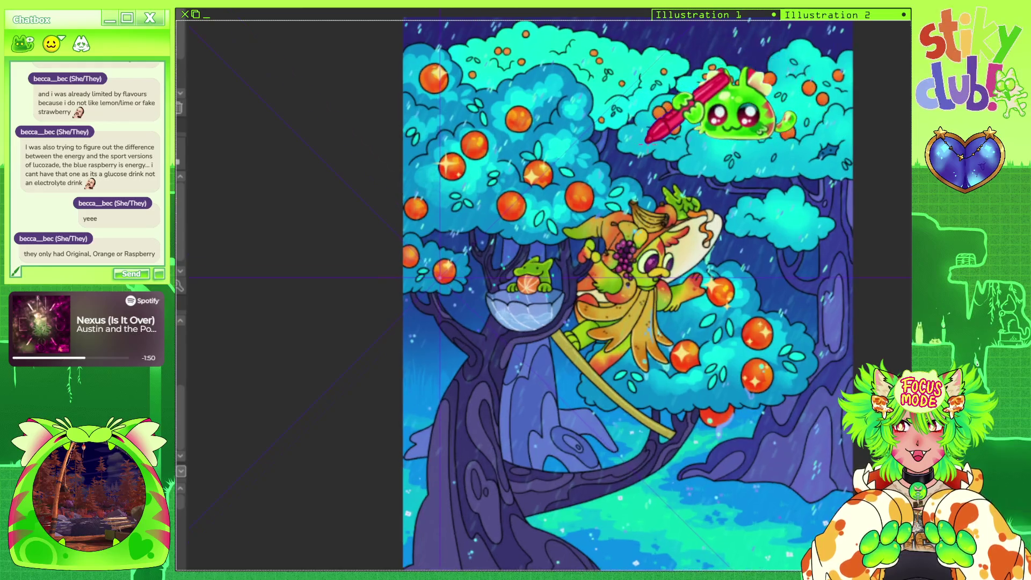
pyautogui.scroll(-1, 655, 195)
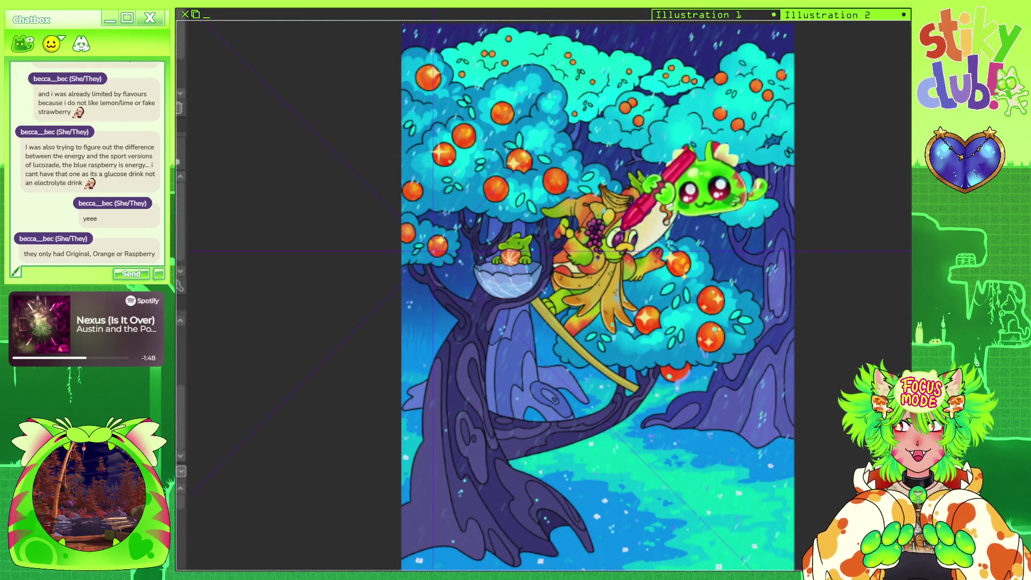
pyautogui.scroll(2, 602, 177)
pyautogui.scroll(2, 582, 197)
pyautogui.scroll(-2, 582, 198)
pyautogui.scroll(-1, 588, 192)
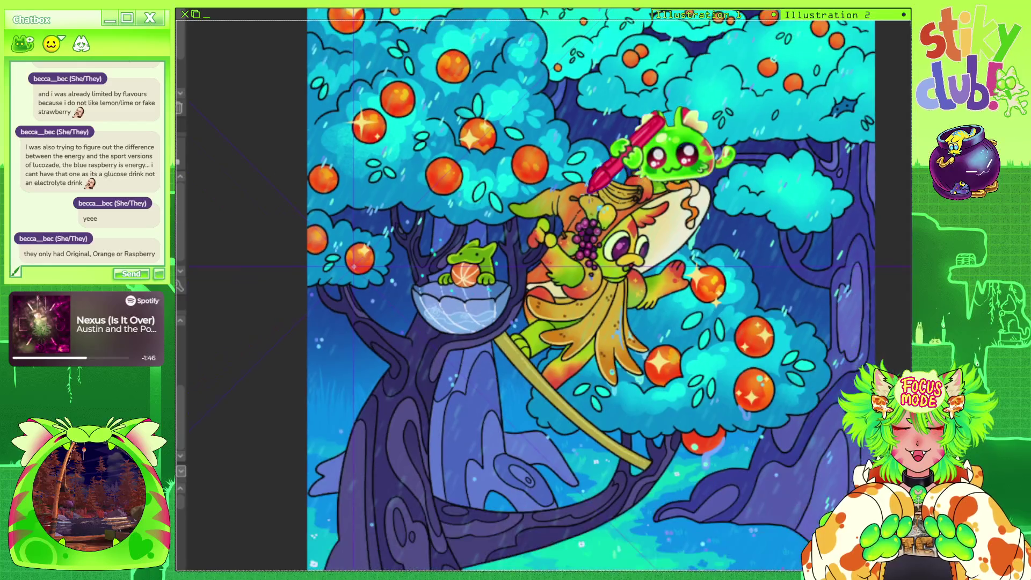
pyautogui.scroll(1, 542, 196)
pyautogui.scroll(1, 545, 199)
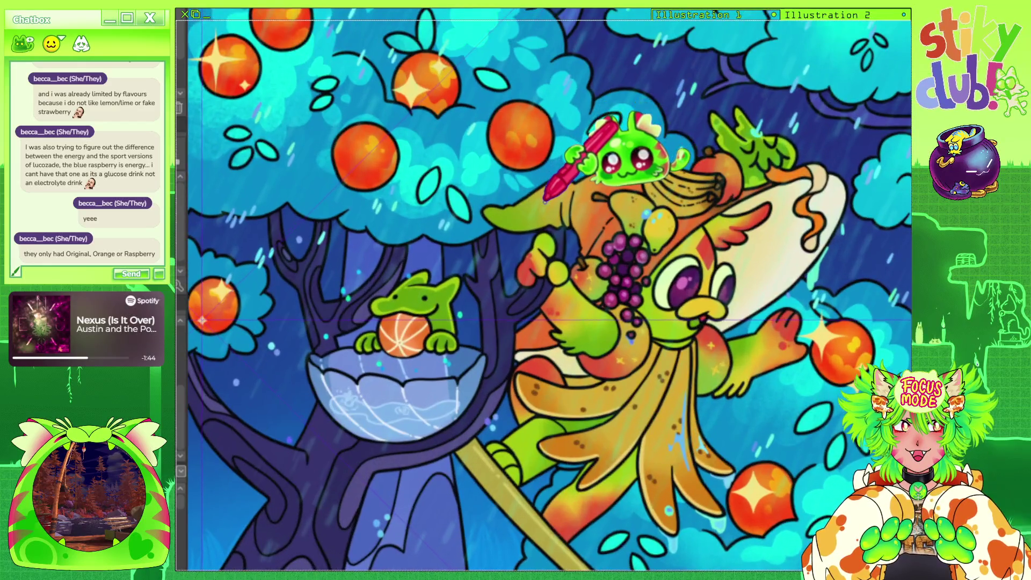
pyautogui.scroll(-2, 545, 201)
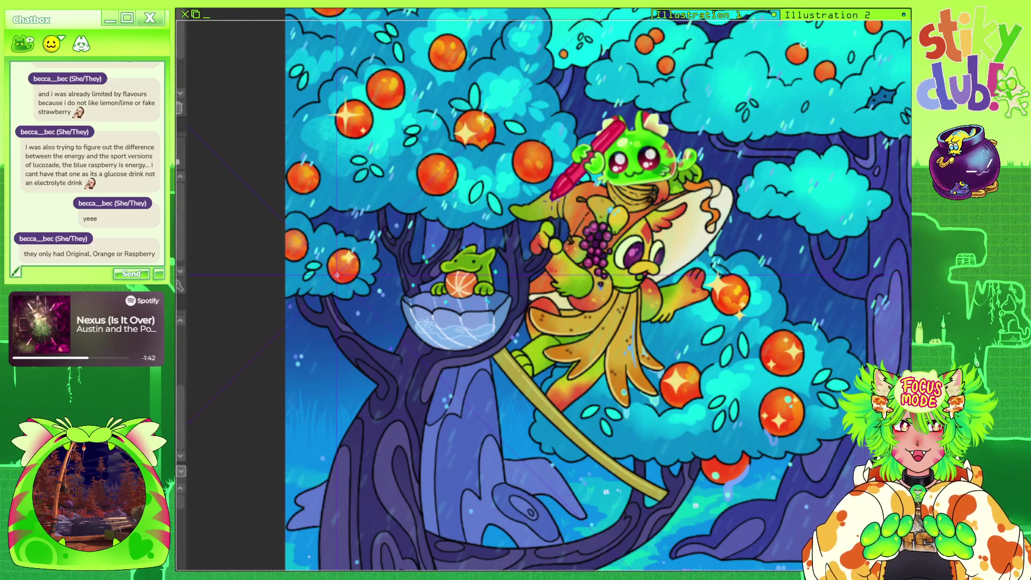
pyautogui.scroll(-2, 552, 200)
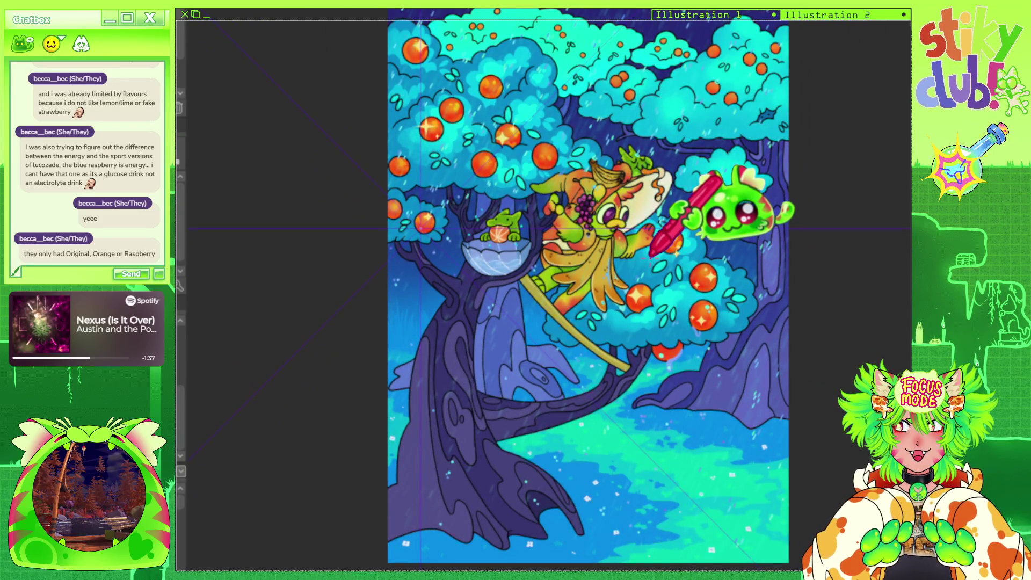
pyautogui.scroll(1, 645, 258)
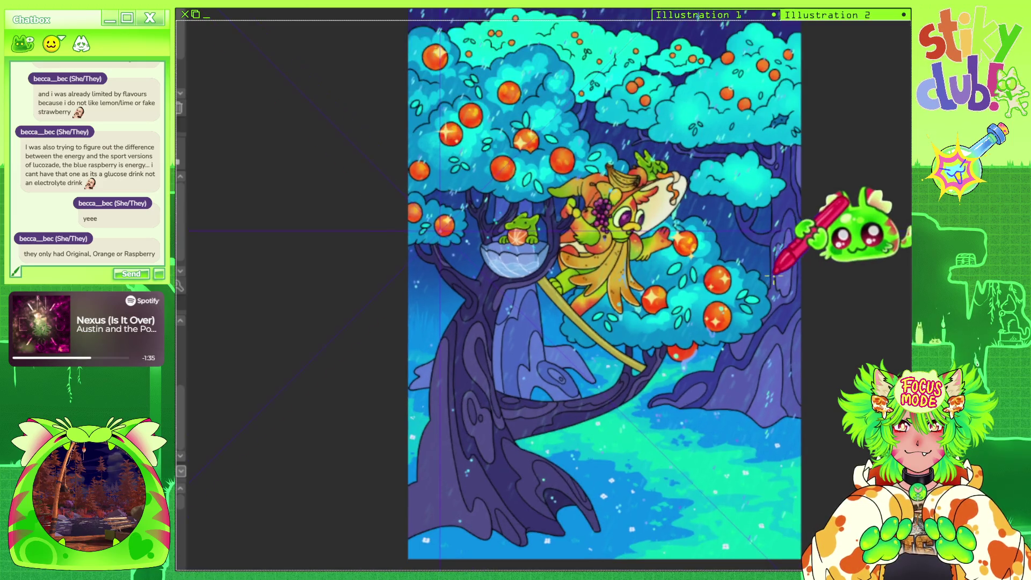
pyautogui.scroll(-1, 782, 269)
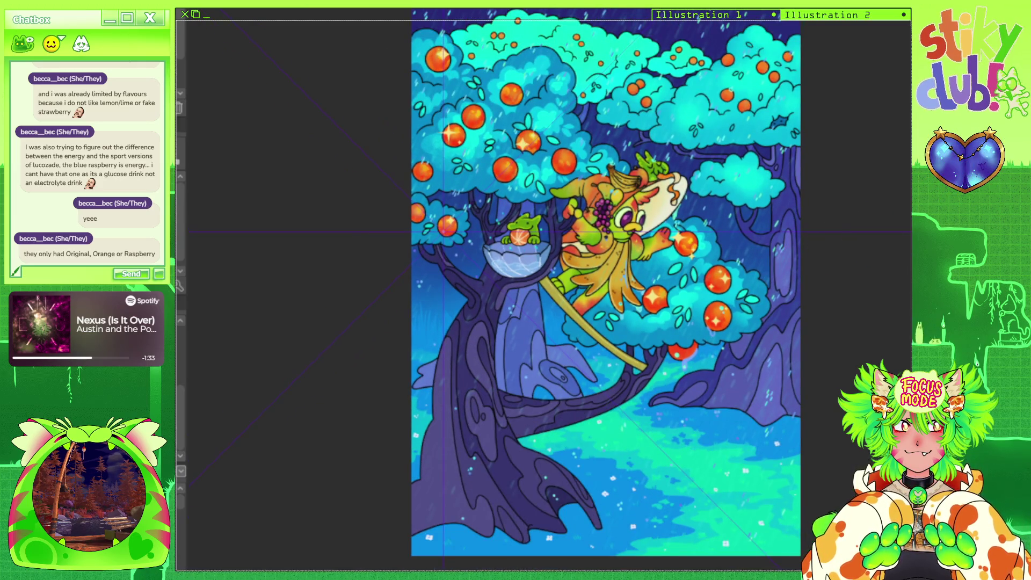
pyautogui.moveTo(606, 282); pyautogui.dragTo(576, 288)
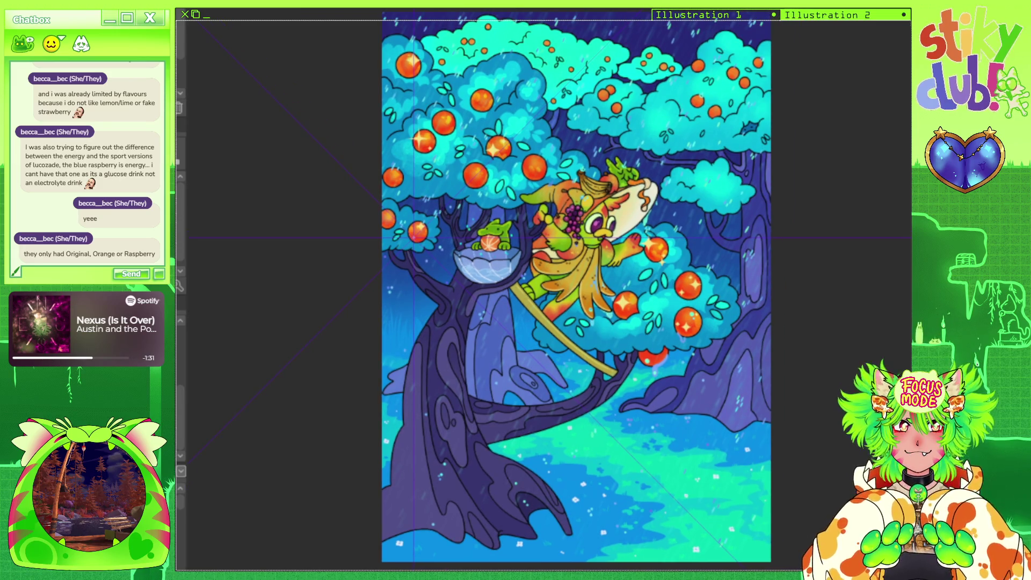